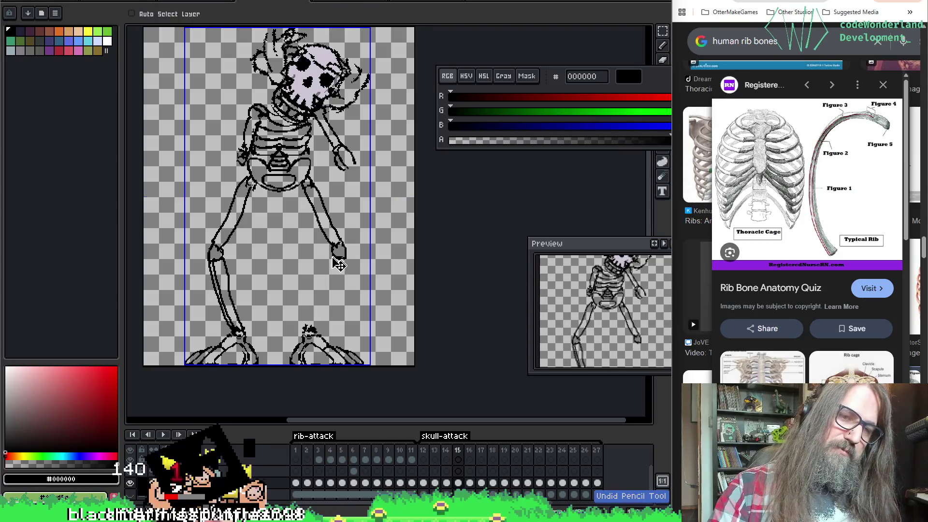
Undo the stray strokes on the right leg and forearm, saving the sprite in between.
key(ctrl+z)
key(ctrl+z)
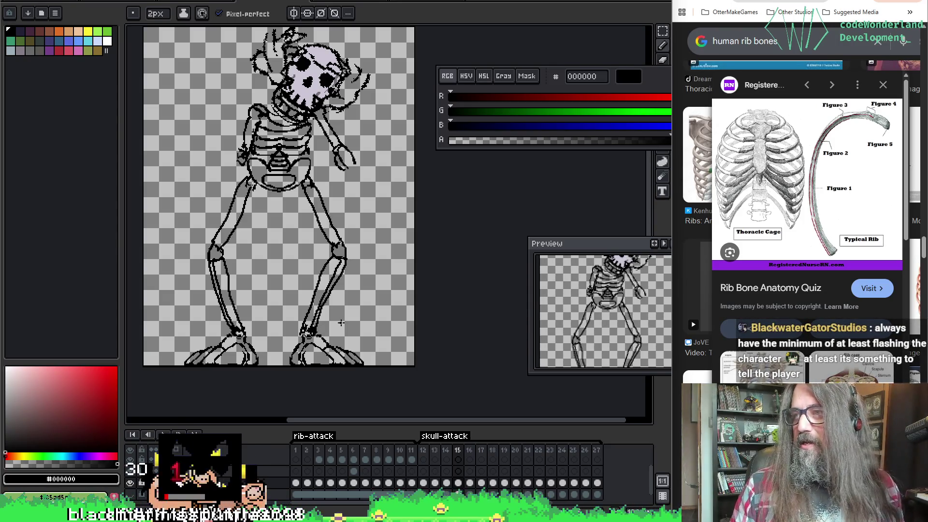
key(ctrl+s)
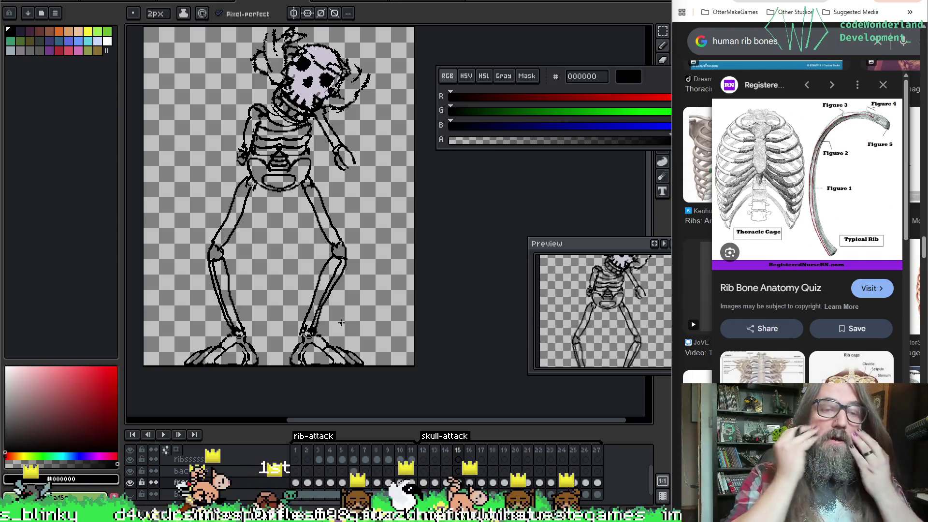
scroll(269, 299, up, 1)
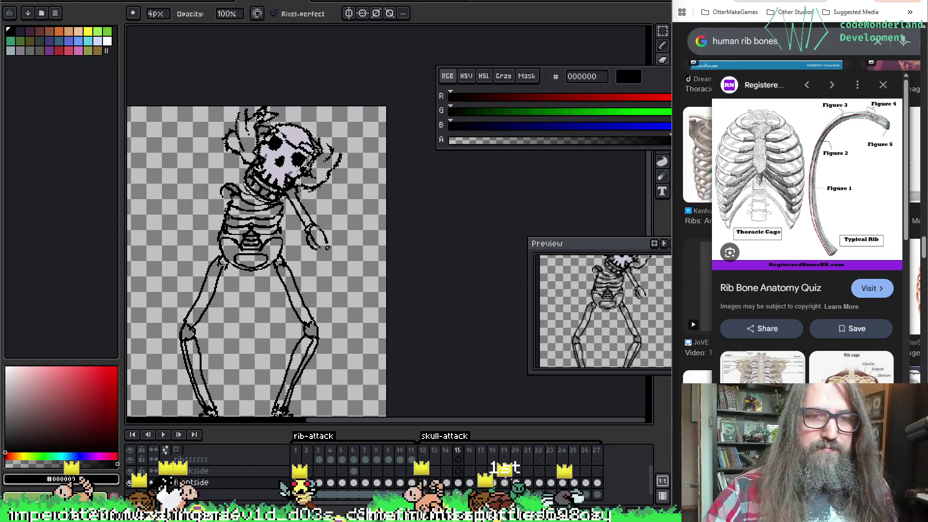
key(ctrl+z)
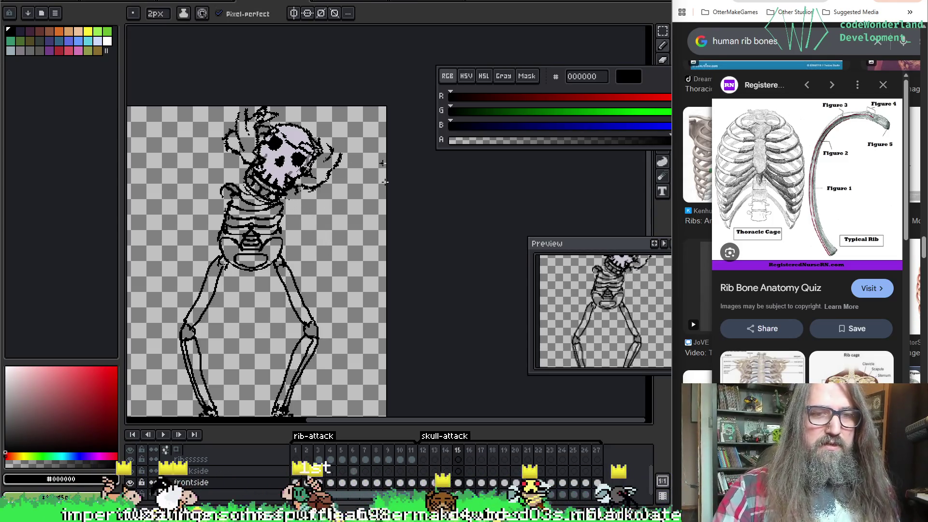
Turn on onion skin with F3 so neighbouring frames ghost behind the skeleton pose.
key(m)
drag(362, 207, 364, 173)
key(p)
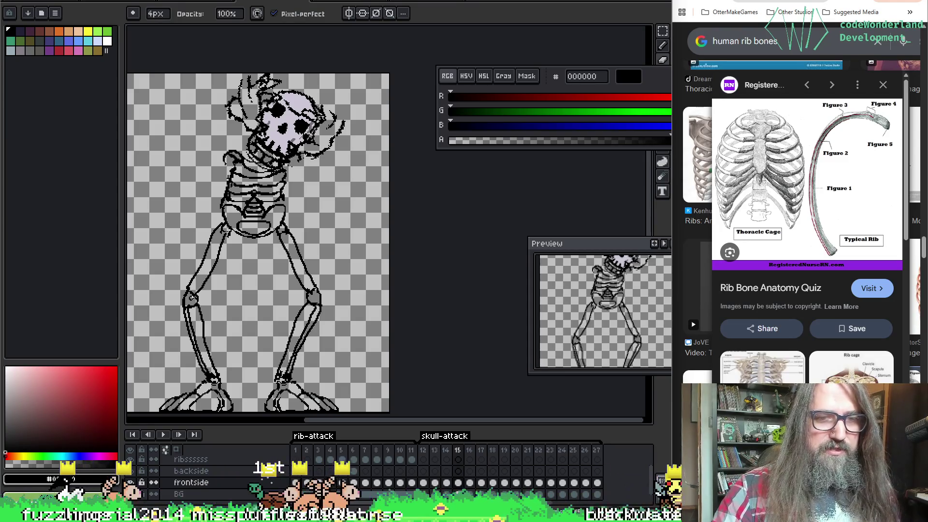
key(e)
drag(290, 254, 298, 262)
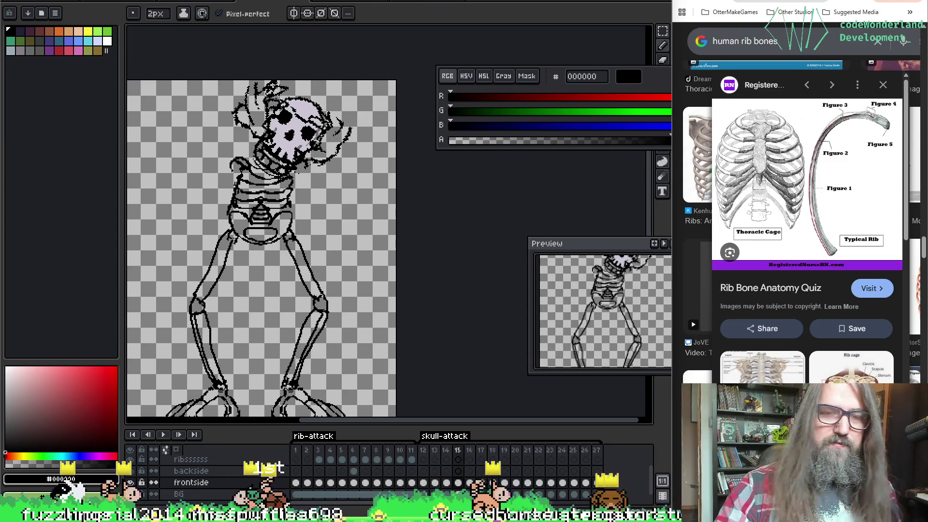
key(F3)
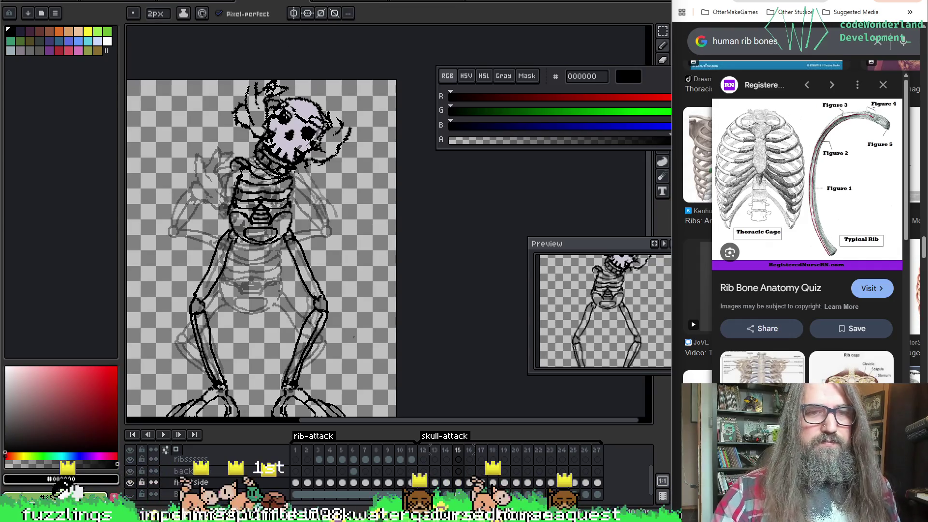
key(F3)
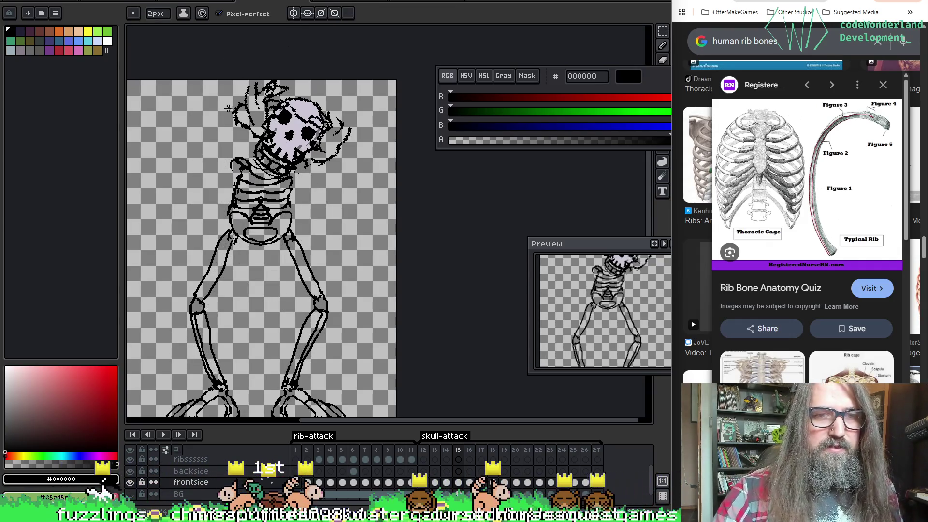
key(F3)
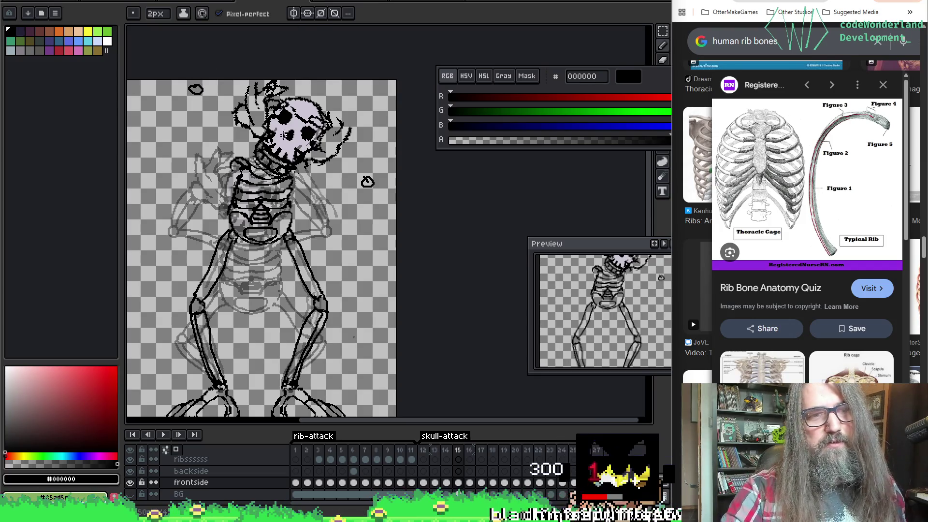
Sketch the start of a raised bone beside the skull with pencil and eraser, undoing a stray stroke.
key(e)
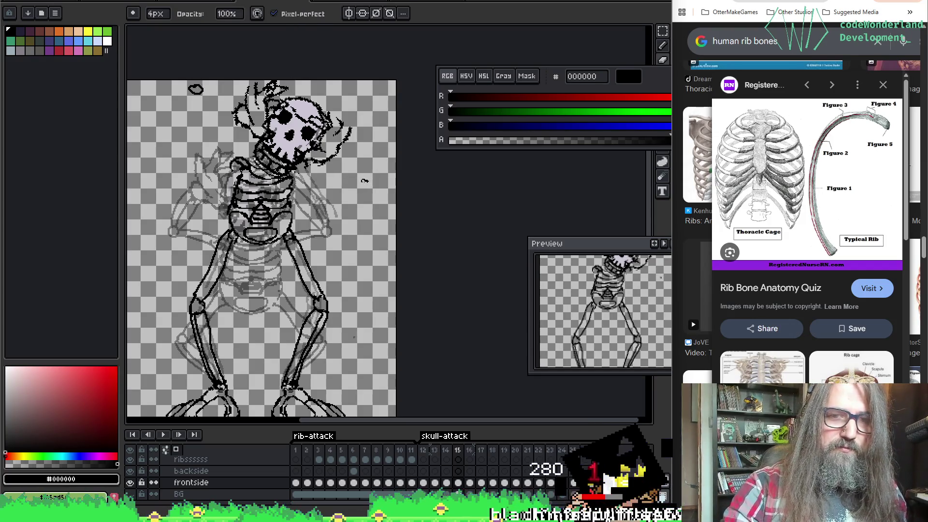
key(b)
key(e)
key(b)
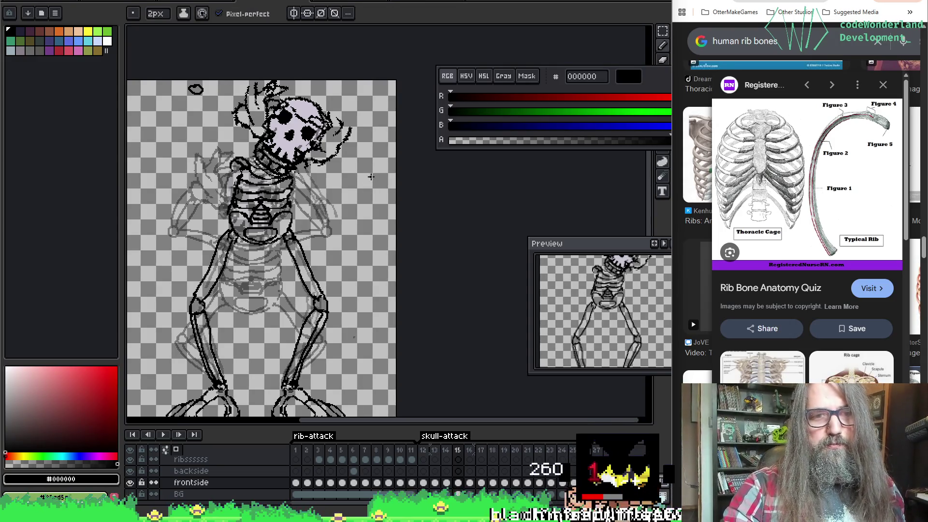
key(e)
key(b)
key(e)
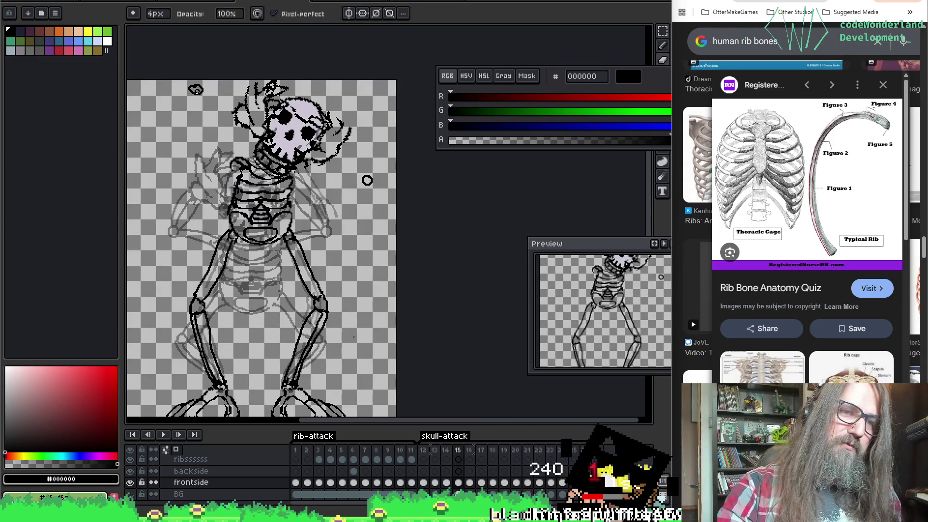
key(b)
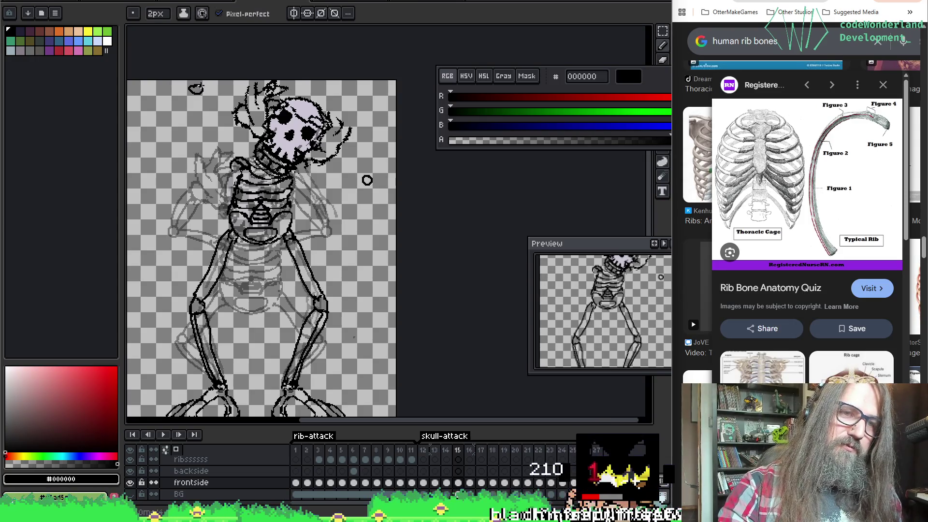
key(ctrl+z)
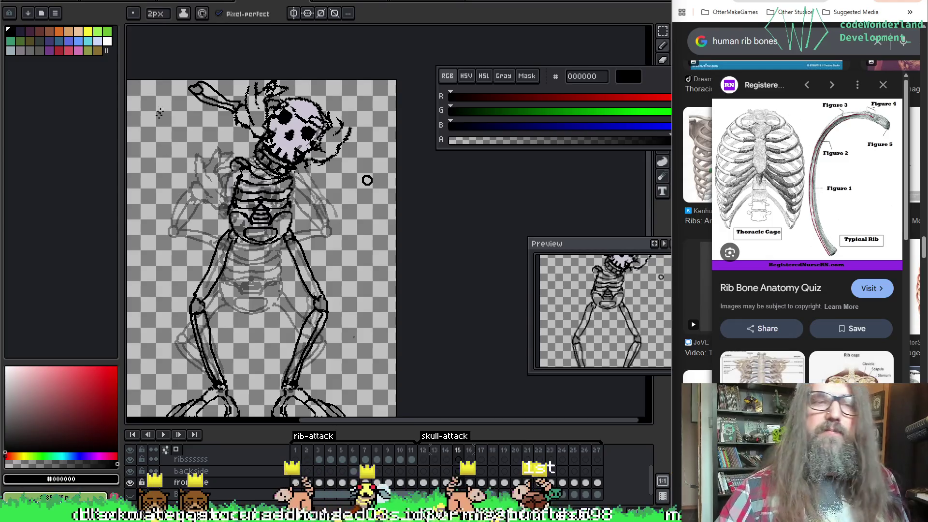
Finish the arm over the skull and draw a double-edged bone jutting right from the jaw.
key(x)
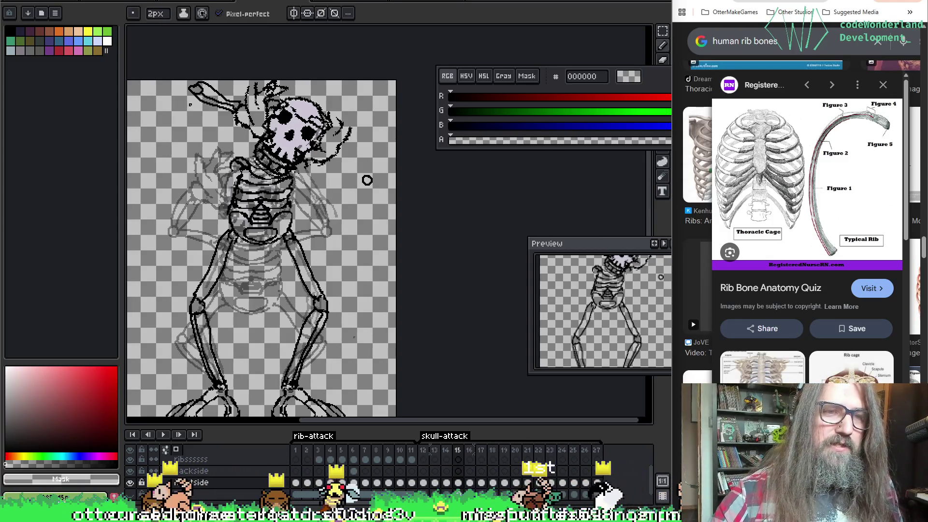
key(x)
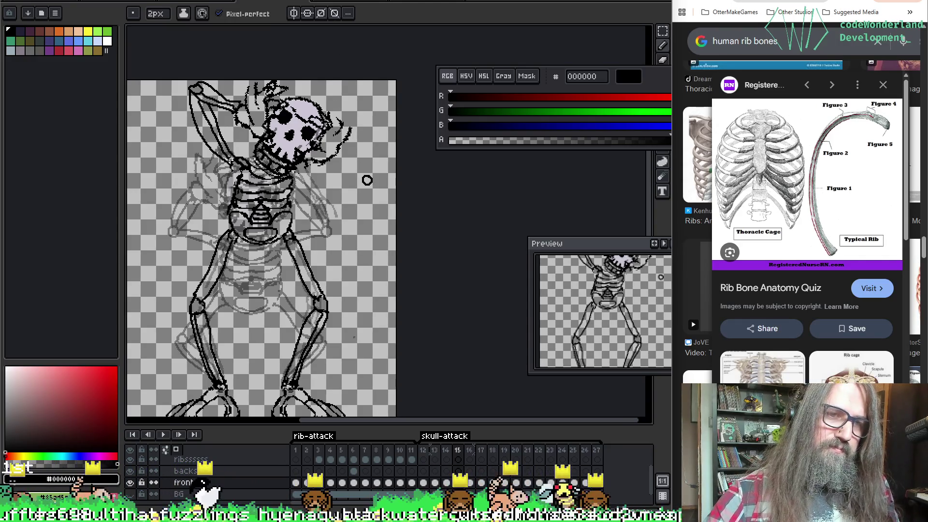
key(ctrl)
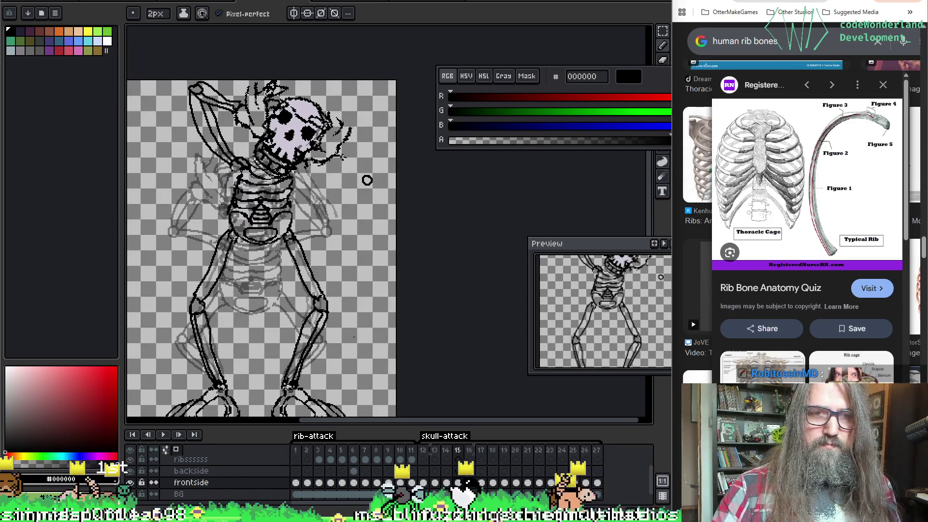
shift+click(367, 180)
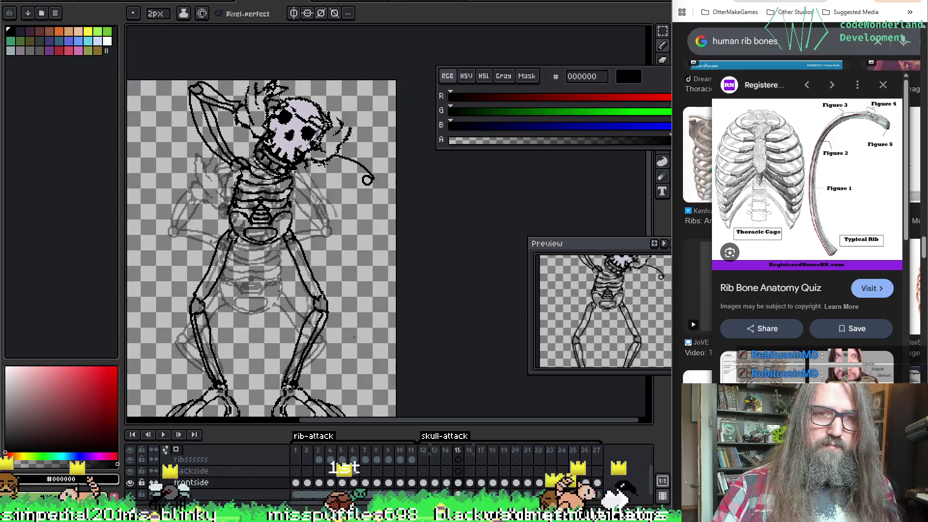
shift+click(323, 179)
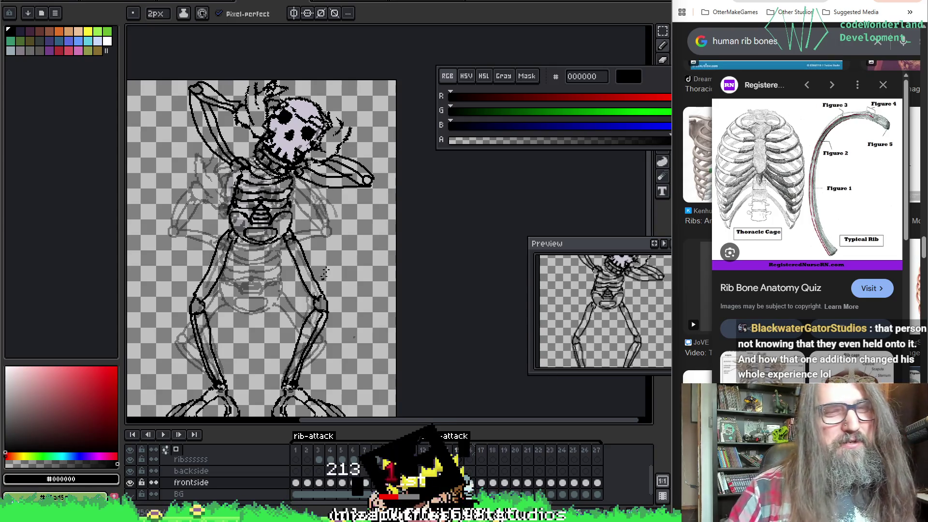
Clean up the raised arm and jaw bone lines, rounding the bone's end.
key(e)
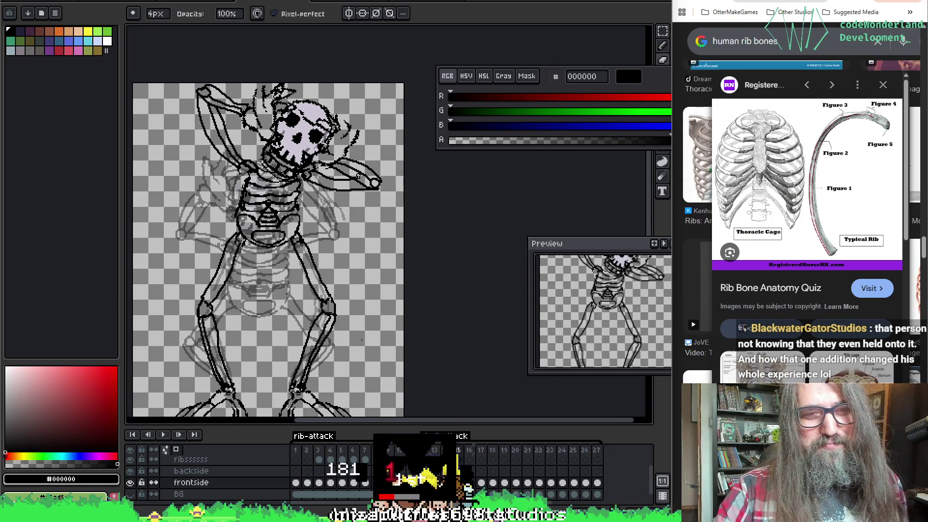
key(b)
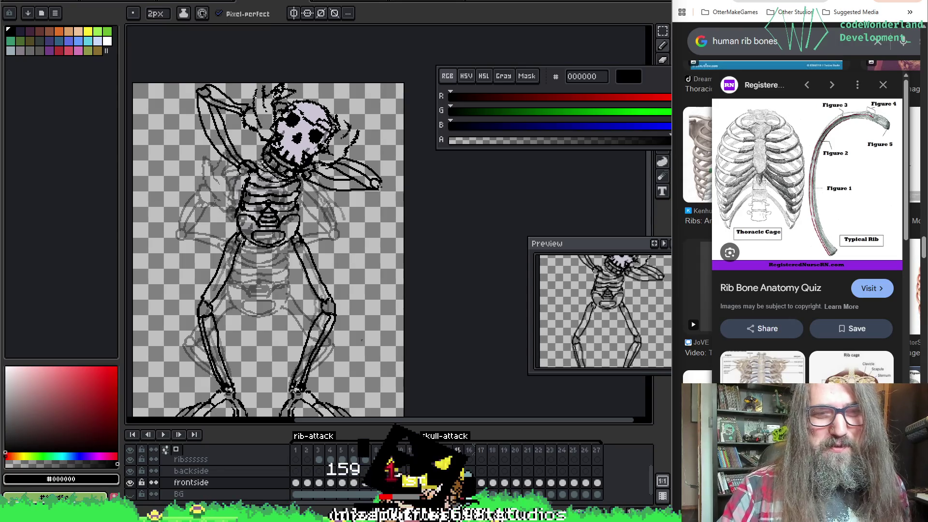
key(e)
key(b)
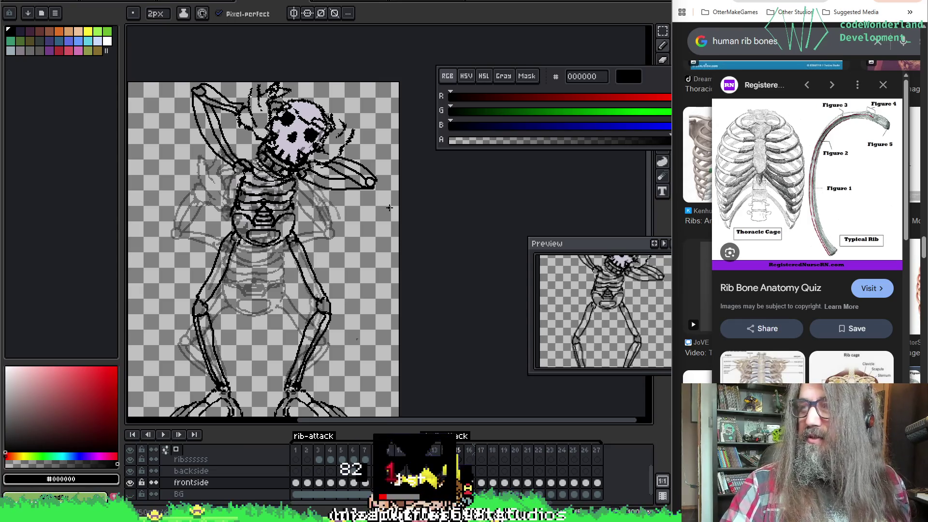
drag(337, 109, 343, 104)
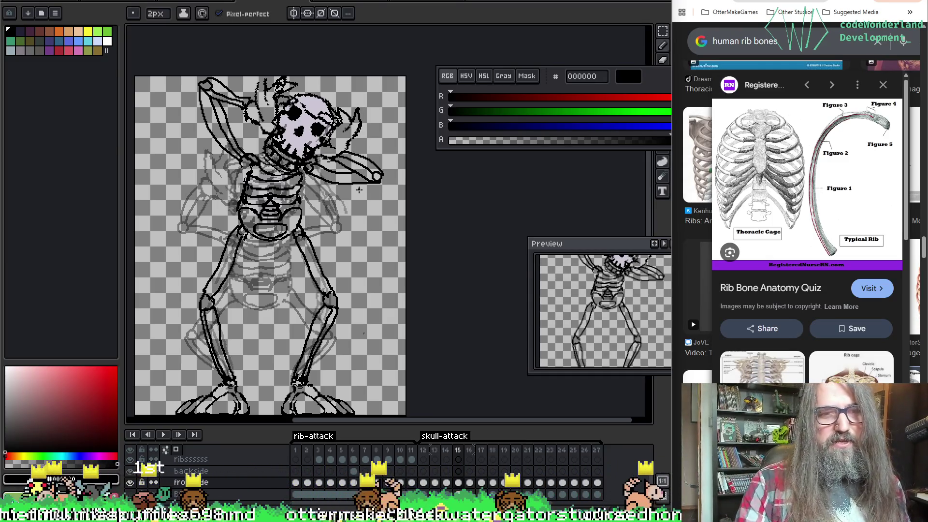
scroll(358, 190, down, 2)
scroll(351, 184, up, 1)
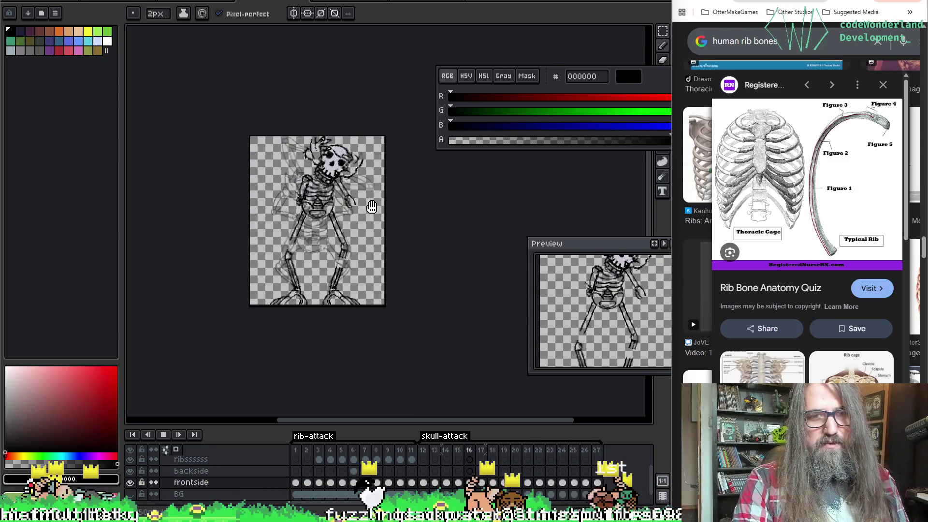
Stop the playback on frame 22 and step back to frame 16.
key(Return)
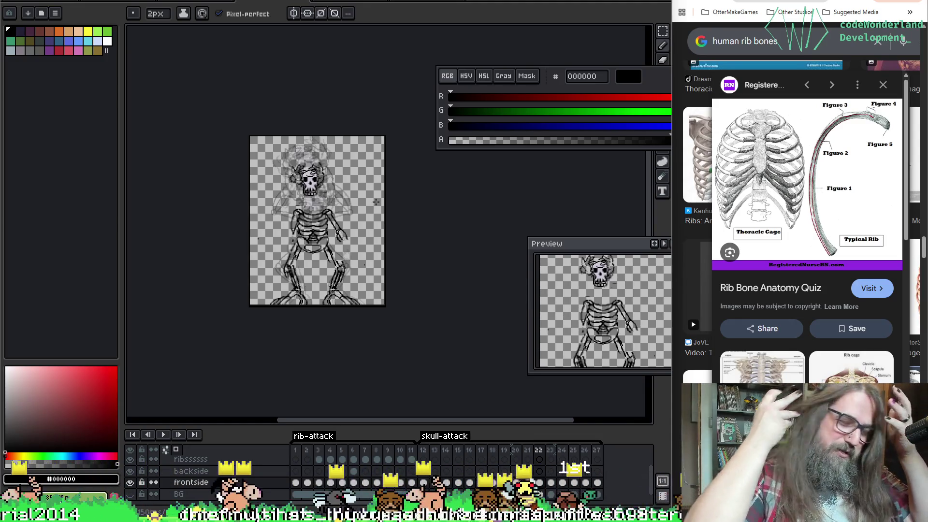
drag(322, 212, 320, 226)
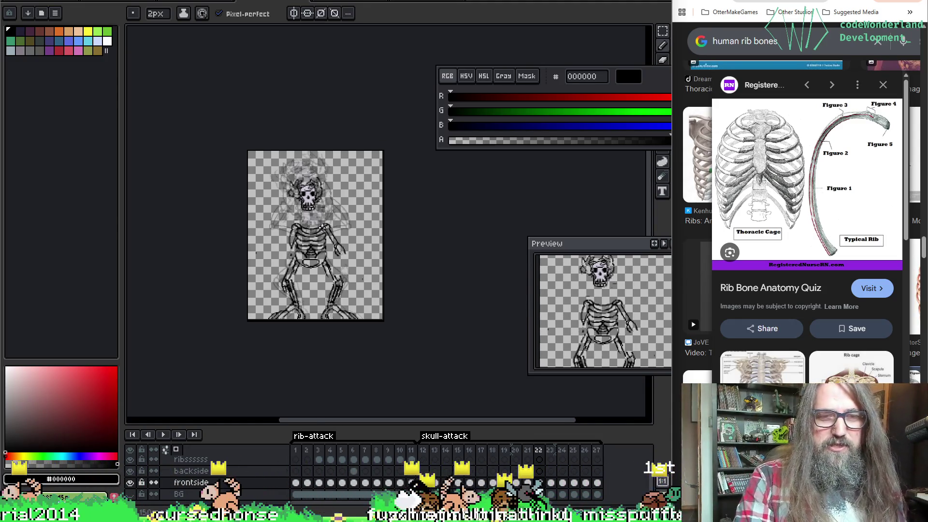
scroll(327, 223, up, 2)
scroll(327, 223, down, 1)
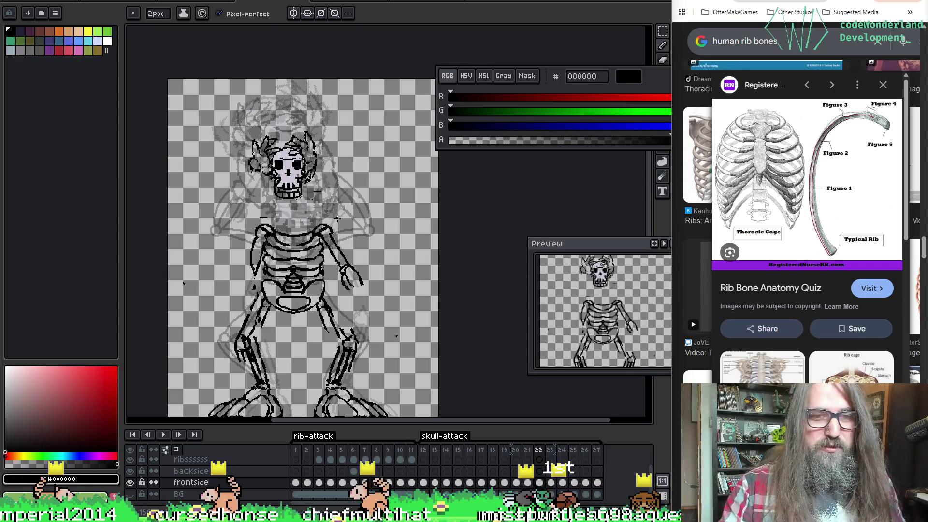
drag(418, 171, 412, 144)
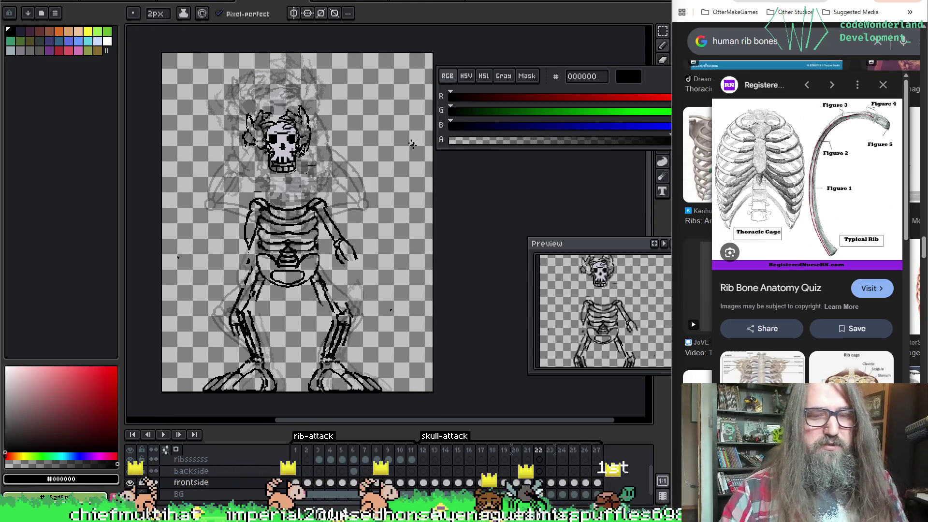
key(Left)
key(Left)
key(Left)
key(Left)
key(Left)
key(Left)
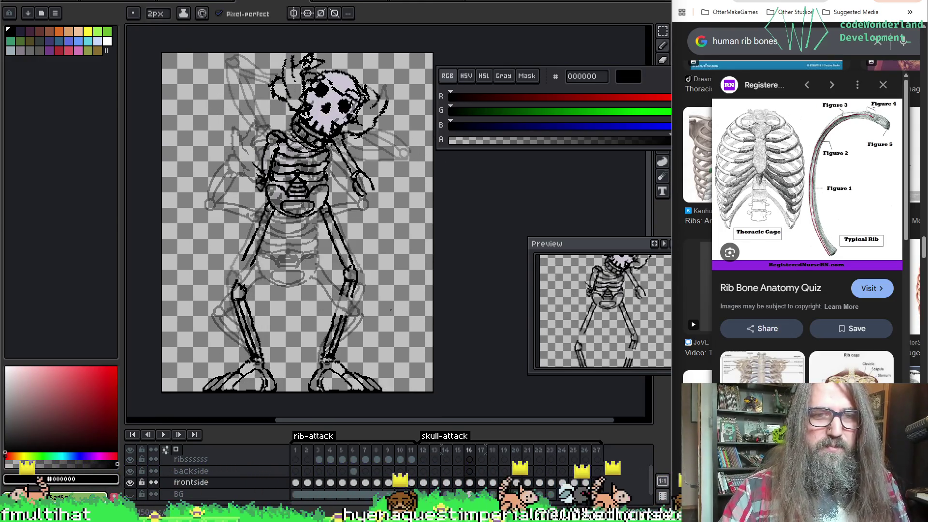
Step from frame 15 to the tilted-skull attack frame and save the sprite.
key(Right)
key(Right)
key(Left)
key(Left)
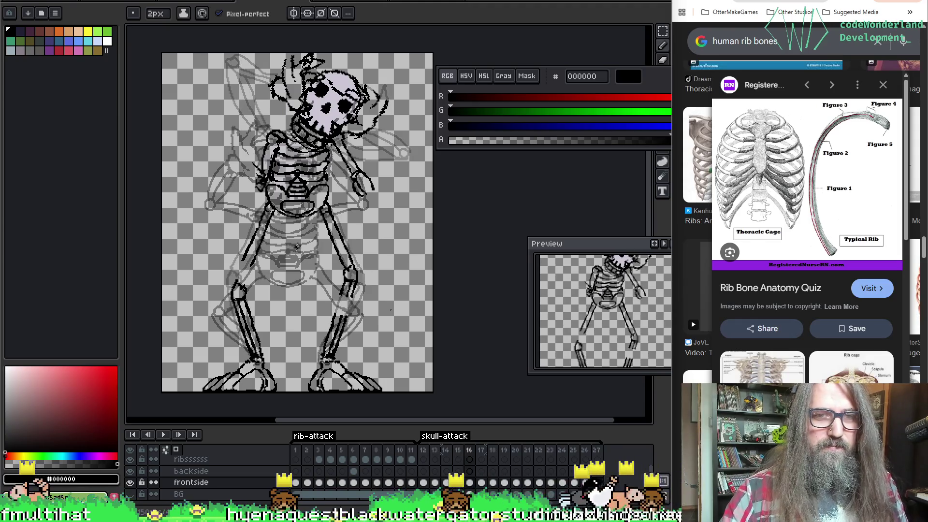
click(463, 483)
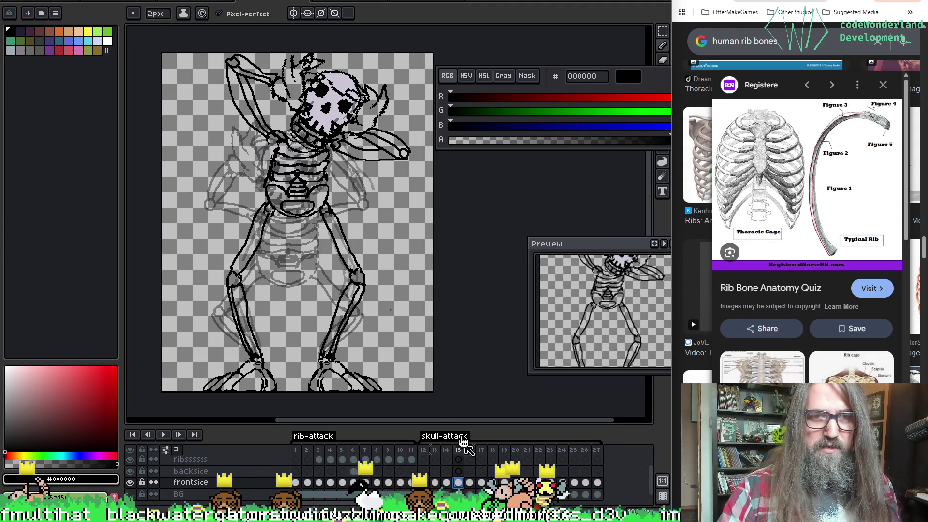
key(Right)
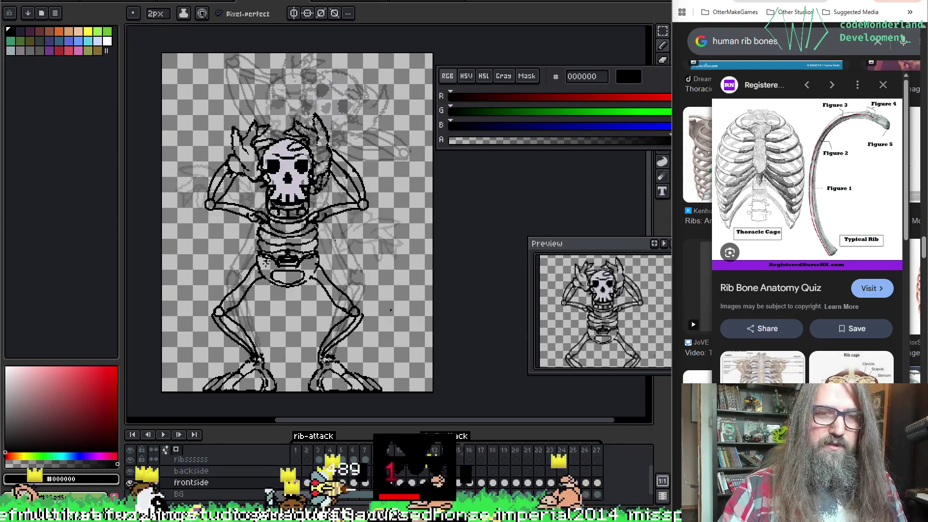
key(Right)
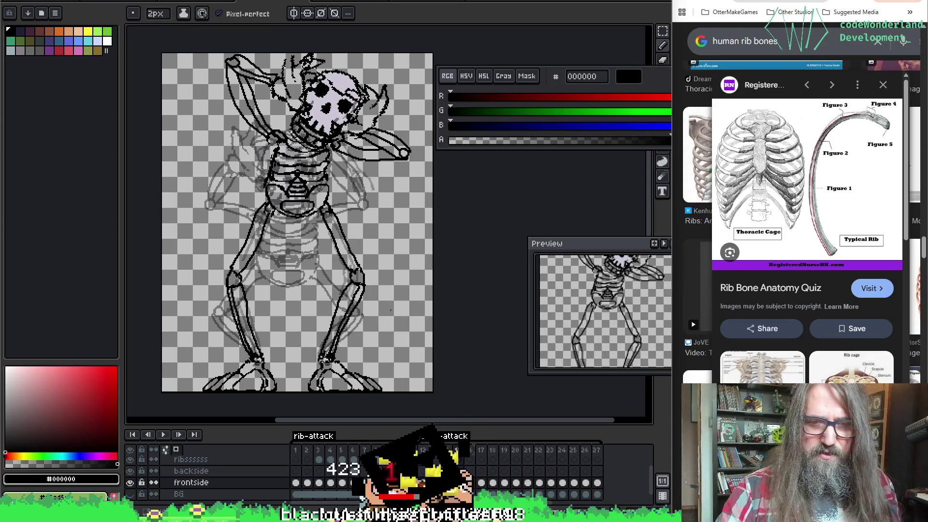
right_click(300, 214)
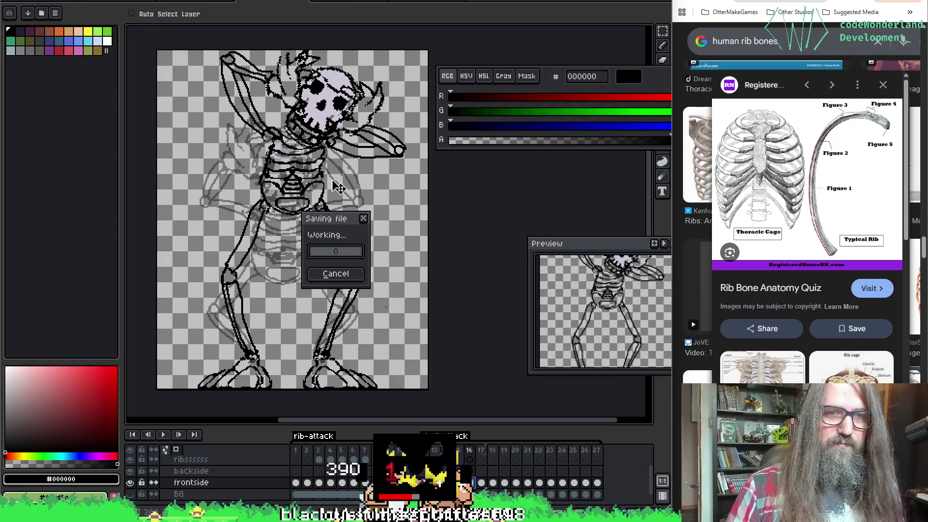
key(Escape)
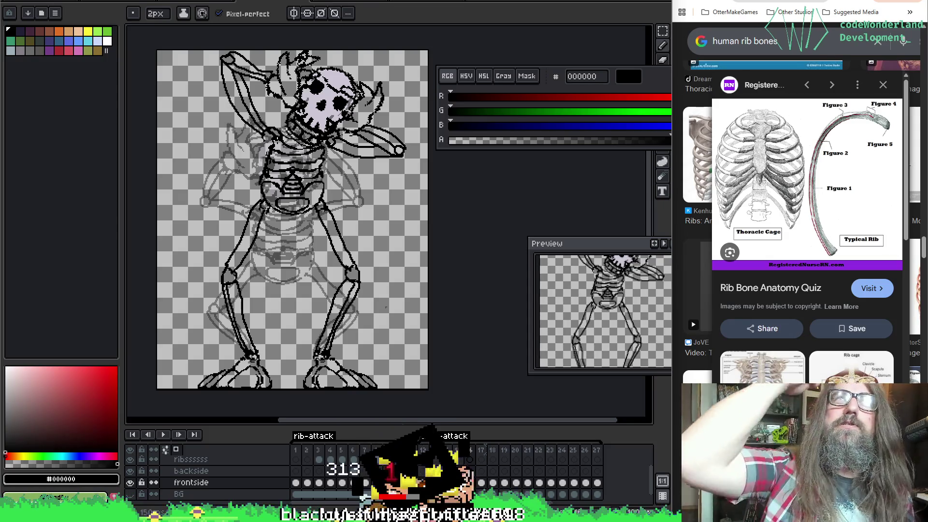
key(p)
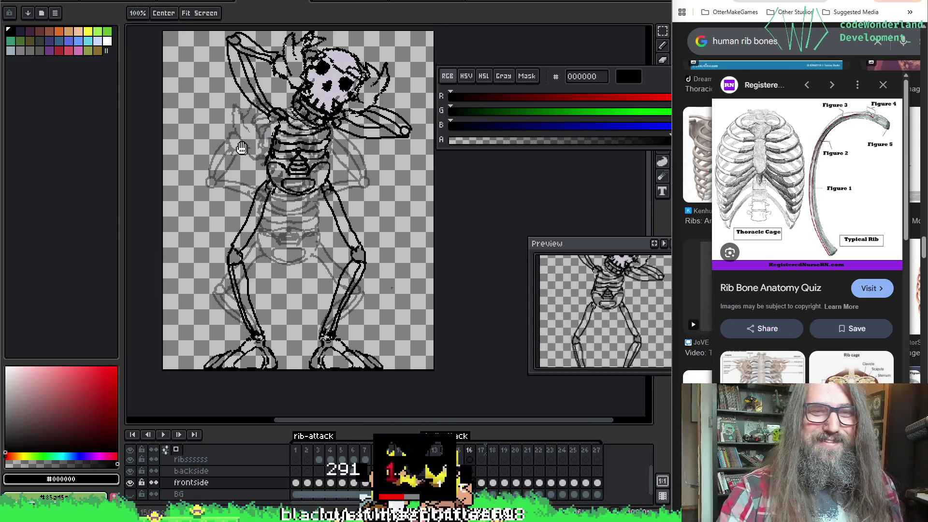
Play and stop the animation, then advance to frame 19 with the pencil ready.
key(Return)
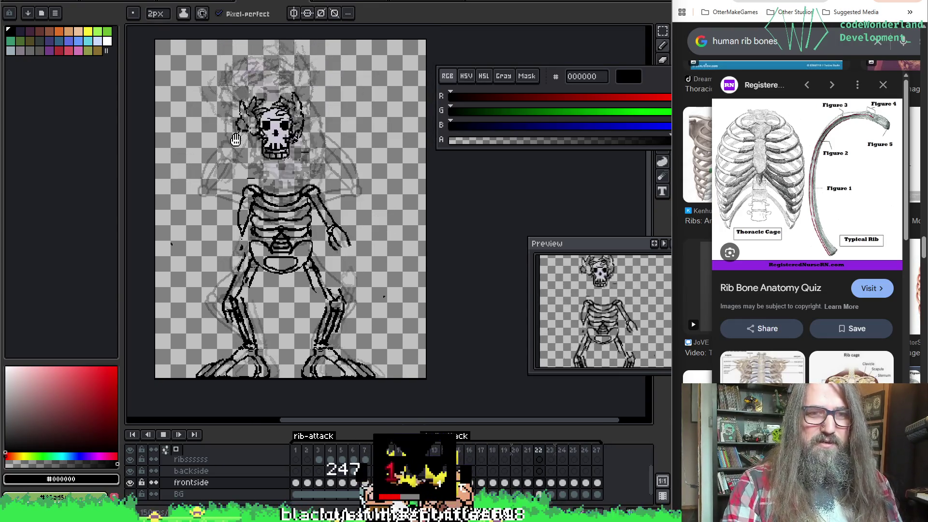
key(Return)
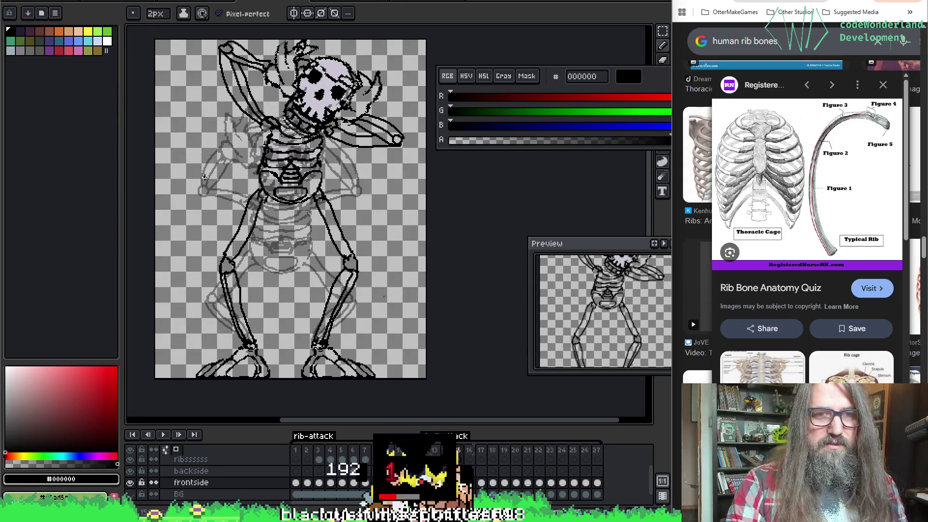
key(Right)
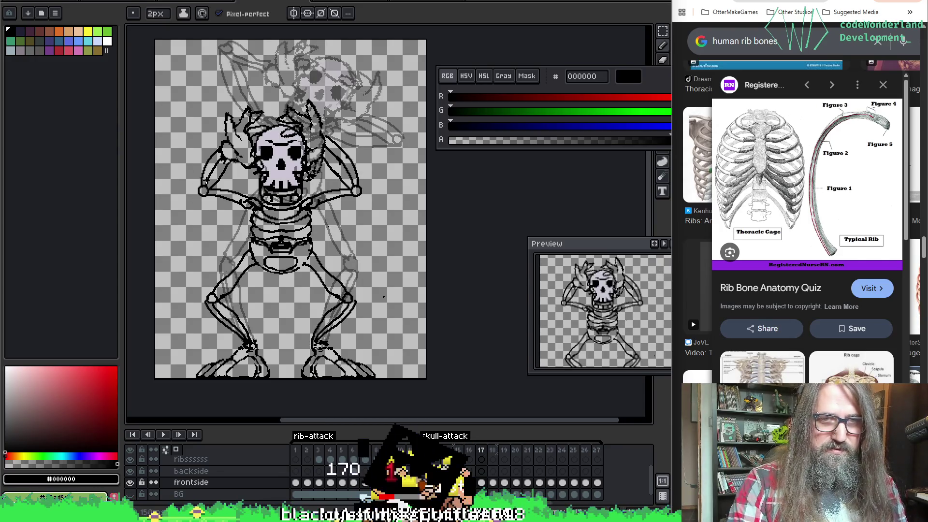
key(Right)
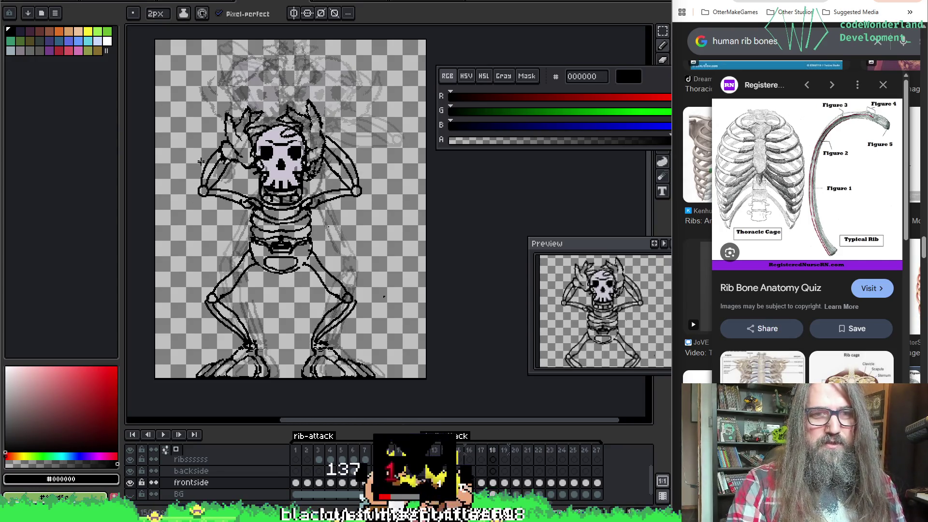
key(Right)
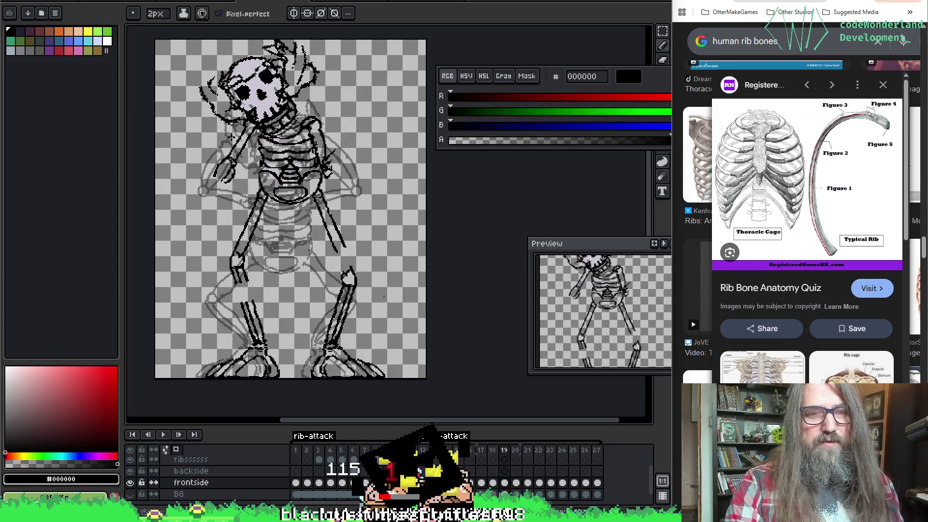
scroll(210, 94, up, 2)
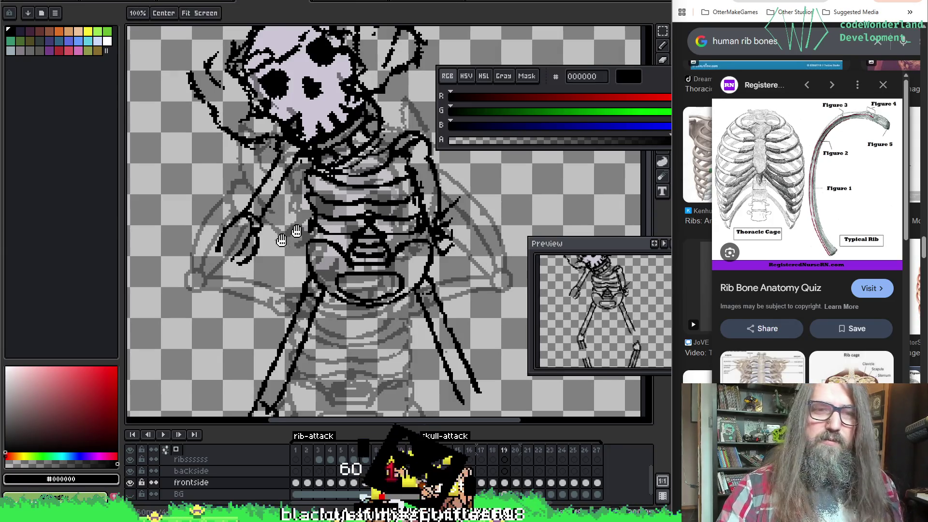
scroll(288, 273, up, 3)
key(b)
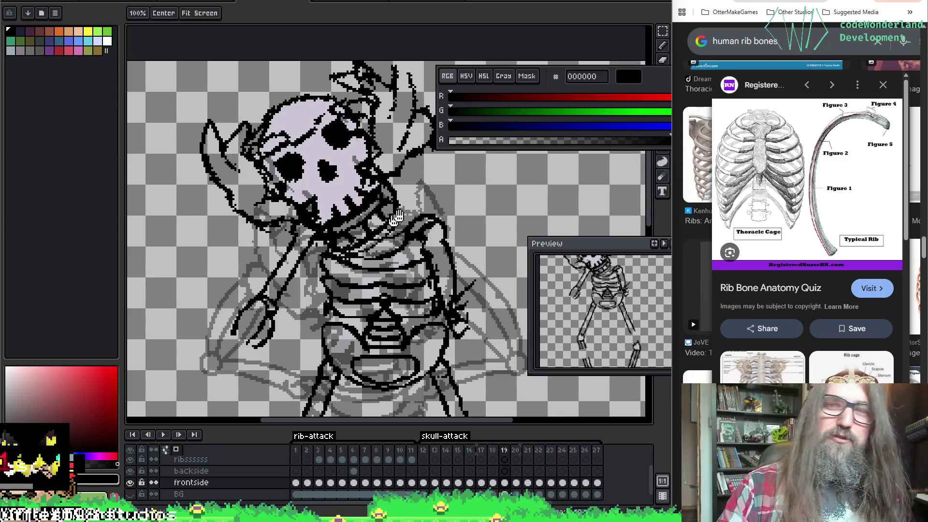
Redraw the black line along the left shoulder below the skull, undoing failed attempts.
drag(488, 250, 477, 226)
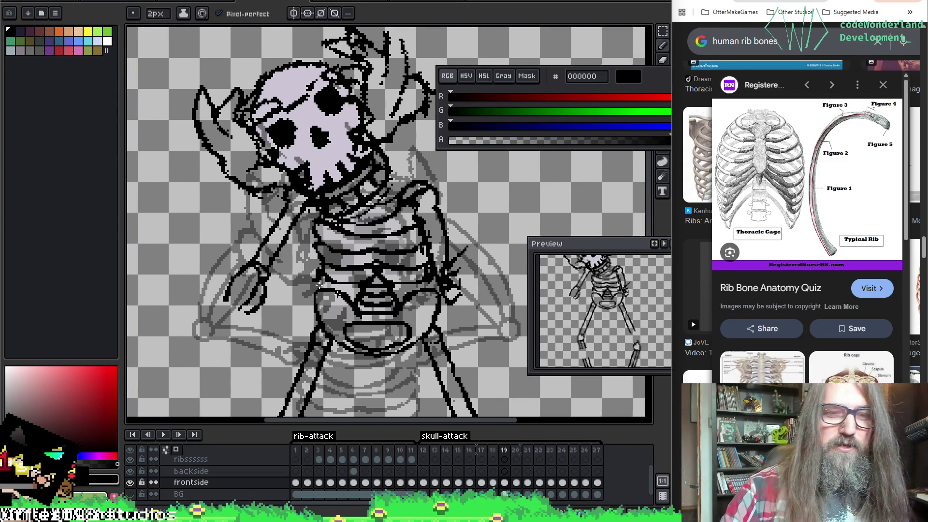
mouse_move(376, 249)
mouse_down()
mouse_move(348, 241)
mouse_move(287, 277)
mouse_up()
key(ctrl+z)
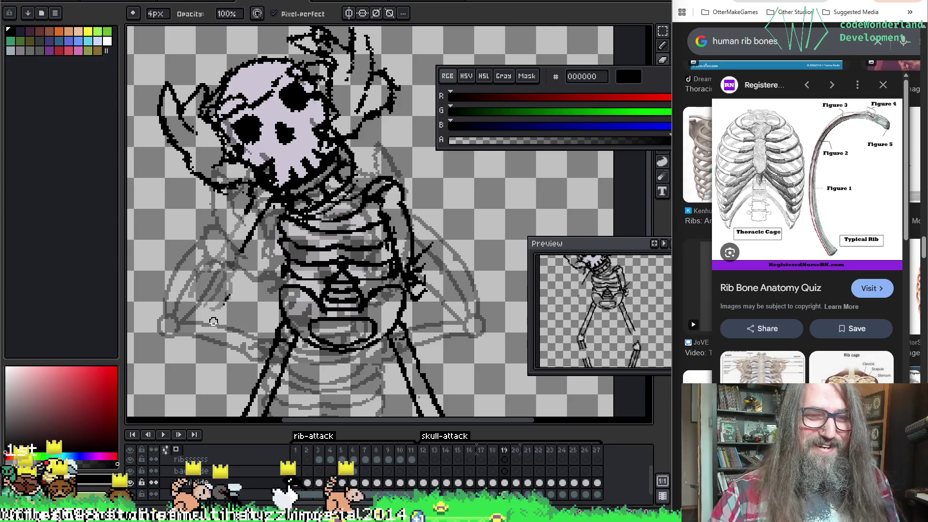
drag(217, 183, 268, 208)
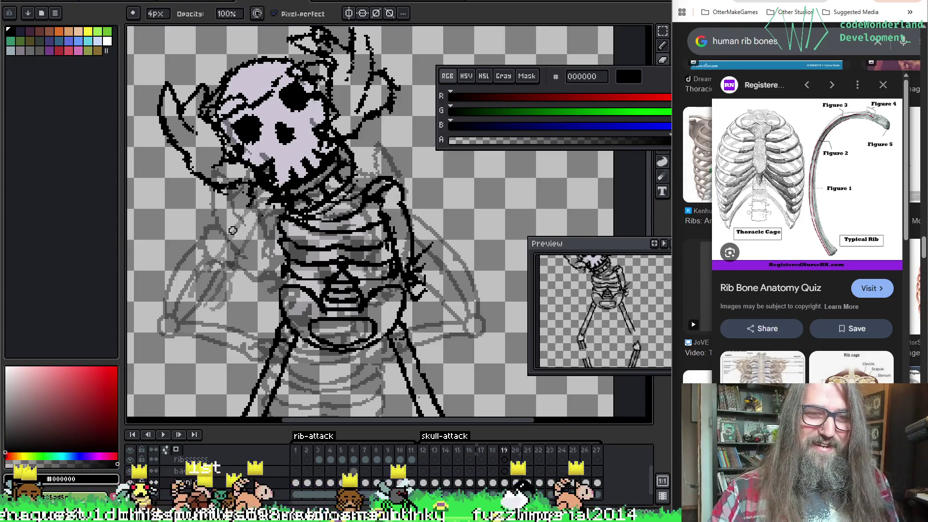
scroll(266, 207, up, 1)
scroll(372, 200, down, 1)
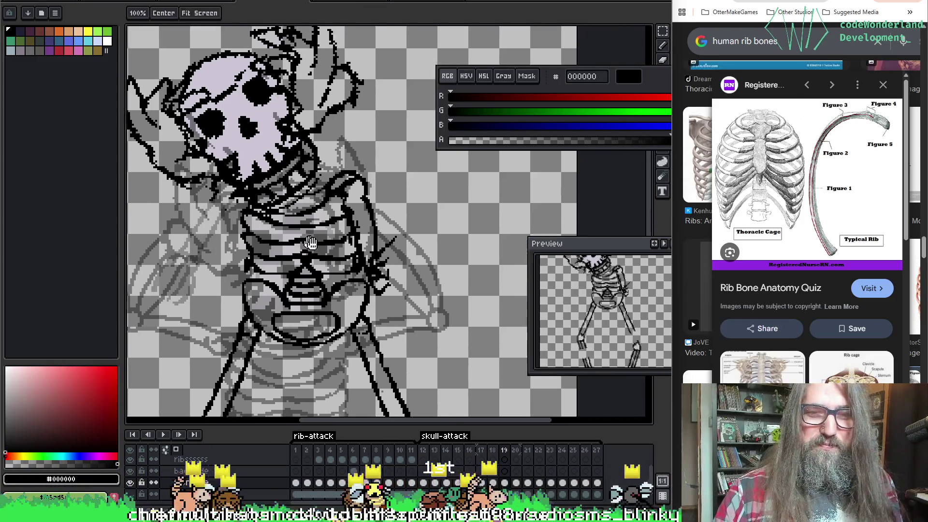
scroll(372, 200, down, 1)
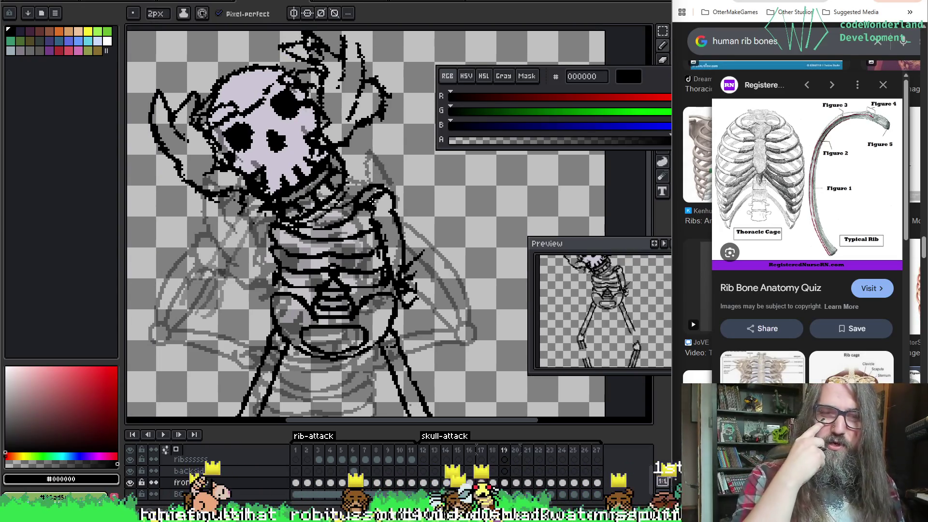
scroll(298, 204, up, 1)
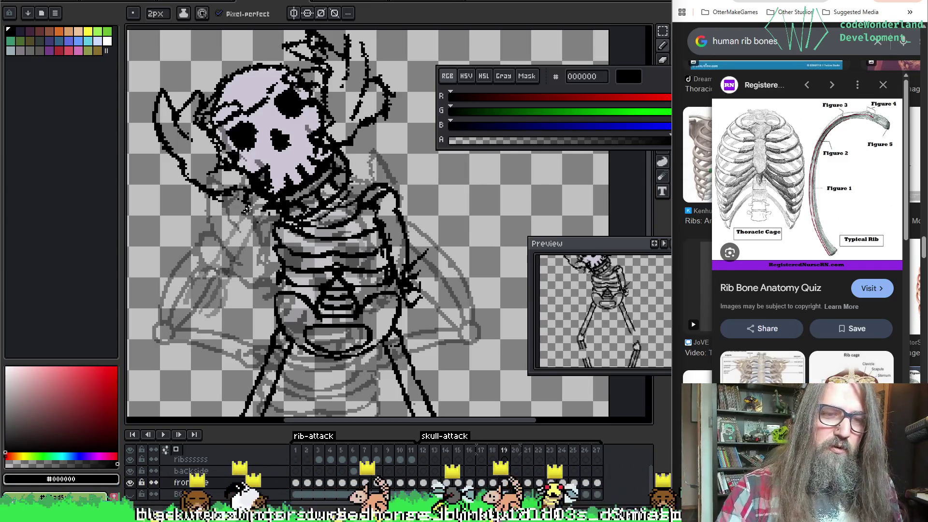
drag(239, 210, 257, 172)
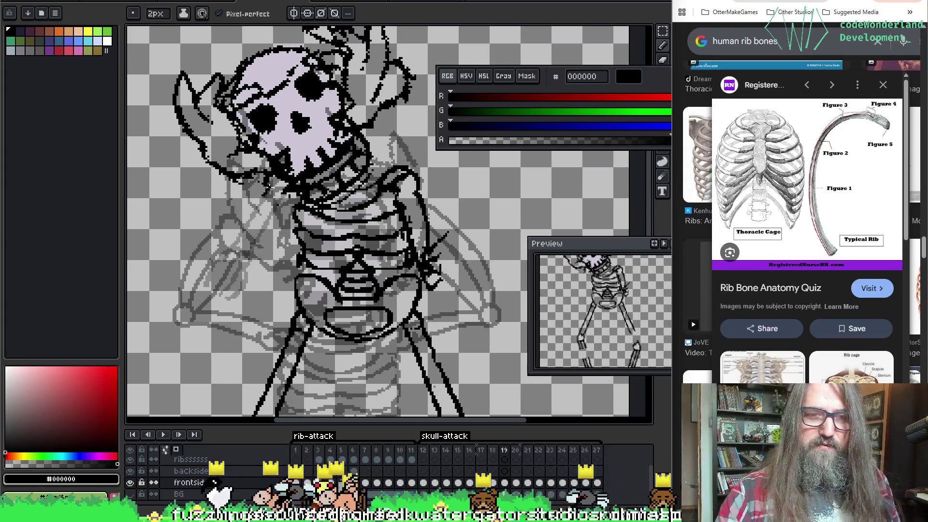
key(ctrl+z)
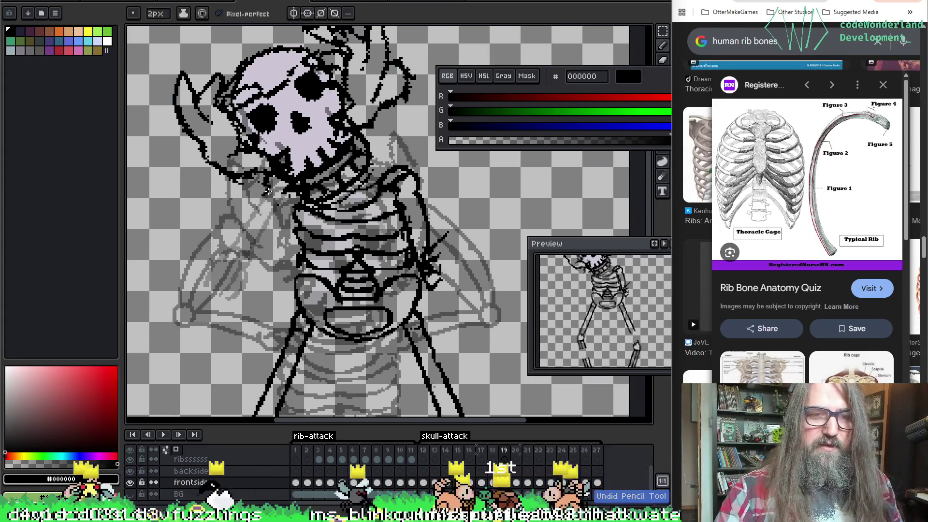
key(ctrl)
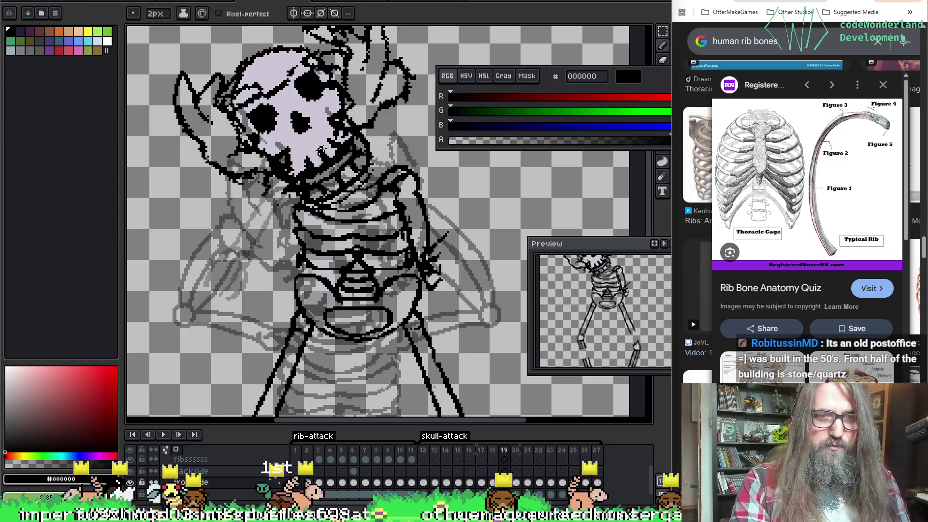
scroll(262, 124, down, 3)
scroll(261, 124, up, 2)
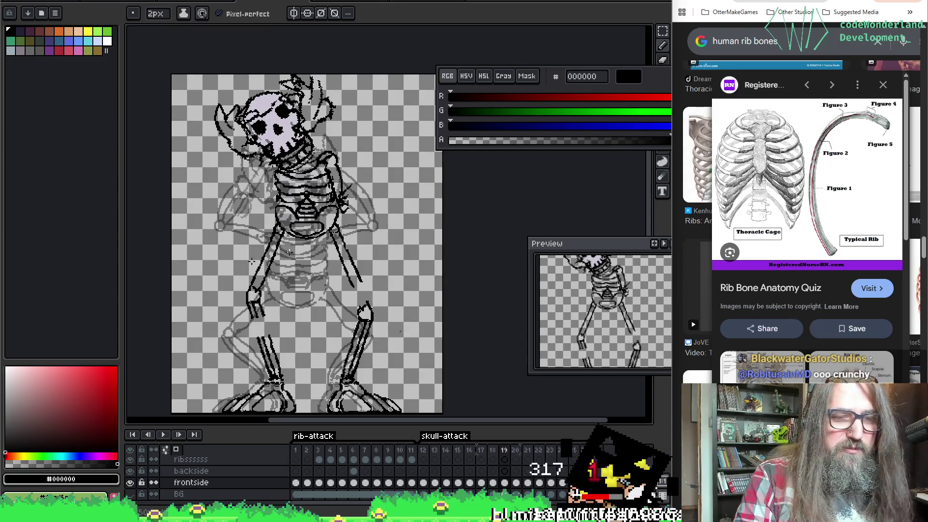
scroll(265, 300, up, 1)
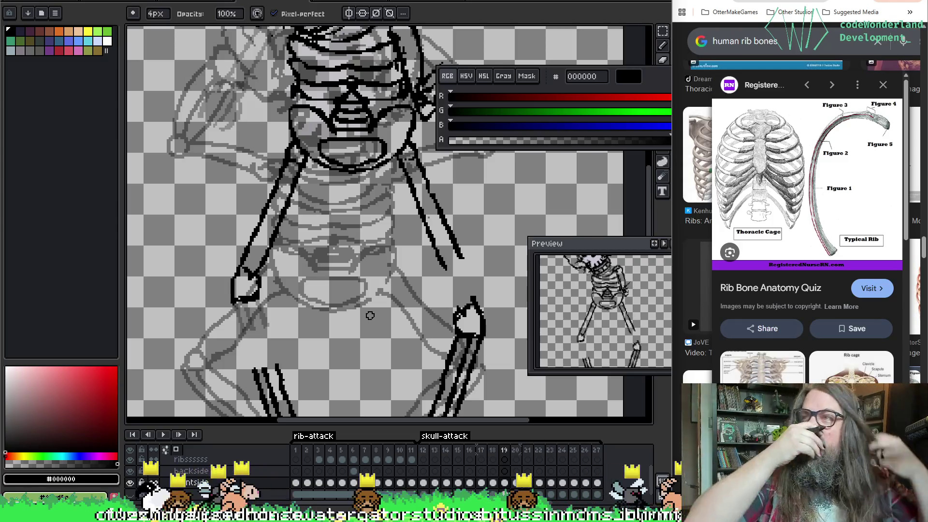
Ink the left shin as a double-edged bone down to the foot, redoing attempts with Ctrl+Z.
key(space)
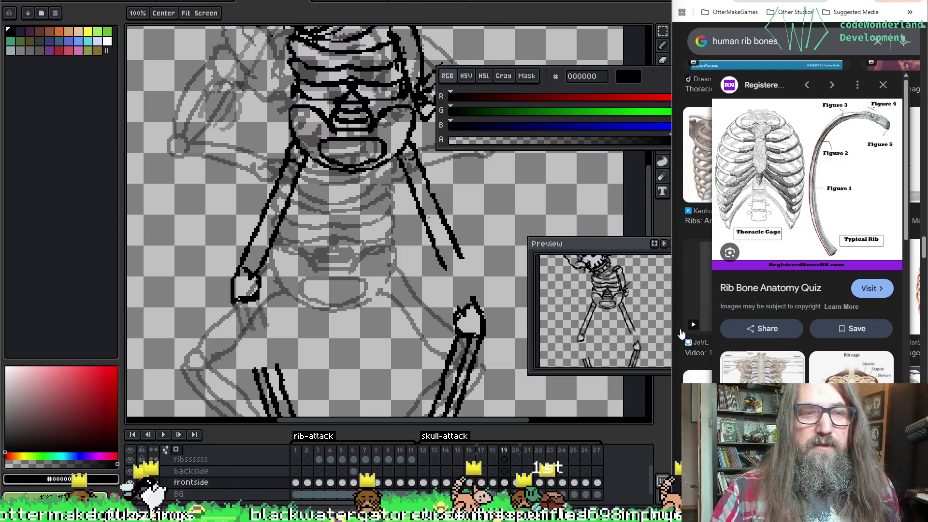
drag(445, 309, 434, 165)
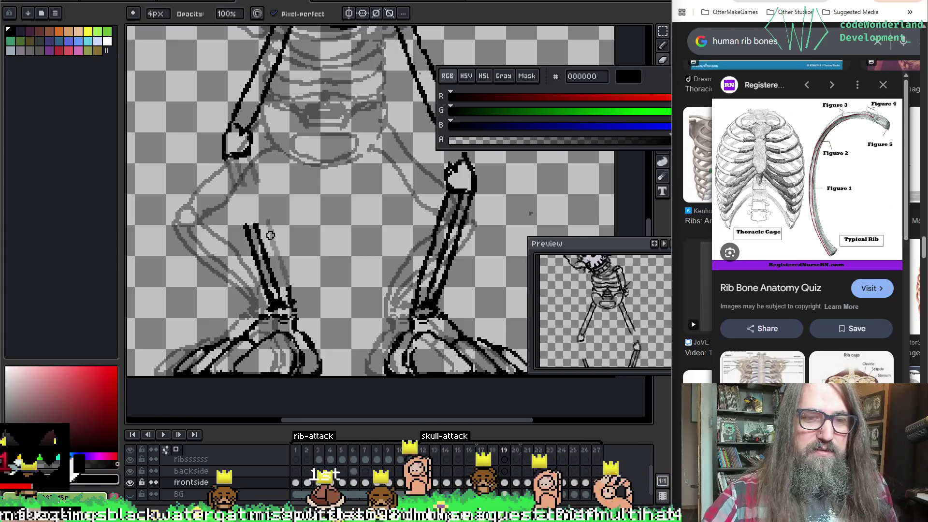
key(ctrl+z)
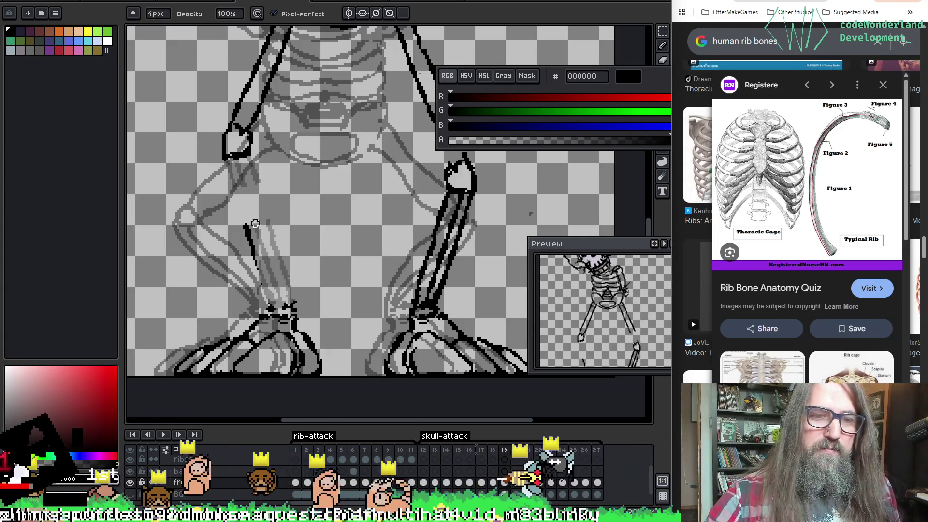
key(e)
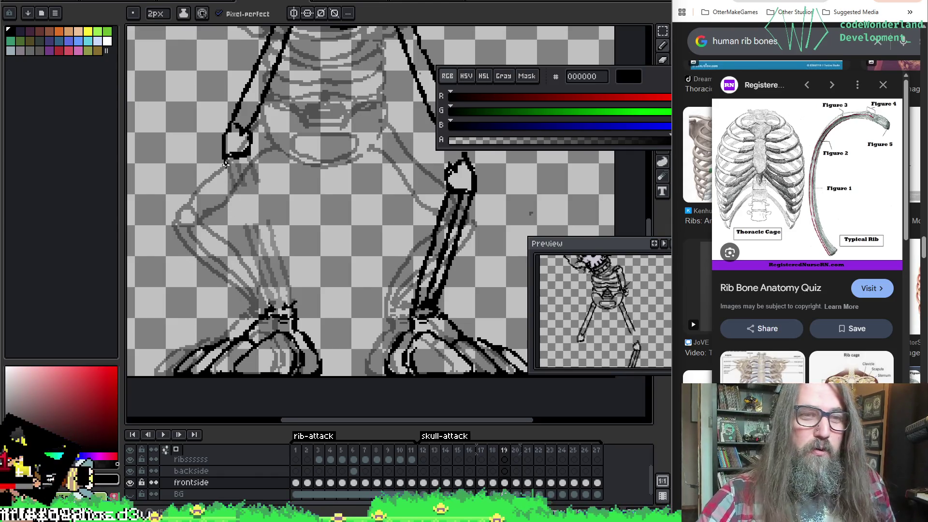
drag(254, 249, 273, 294)
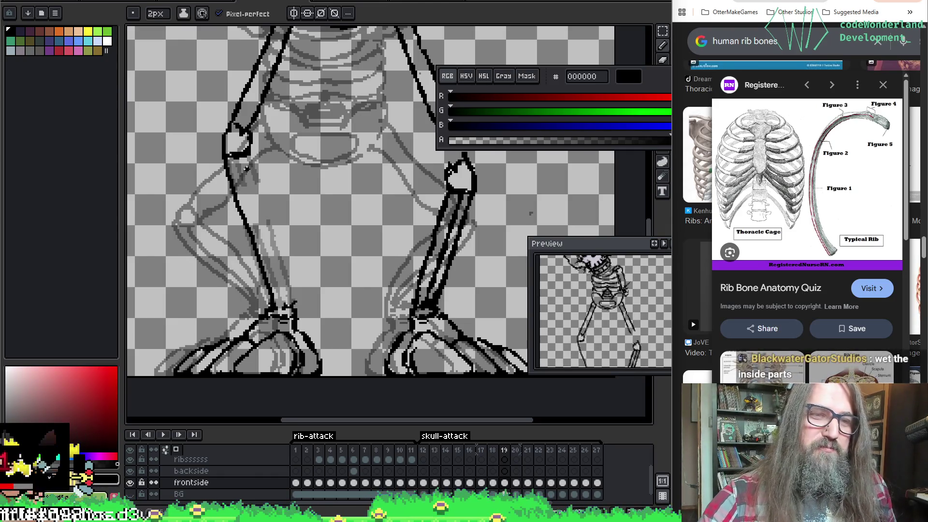
key(ctrl+z)
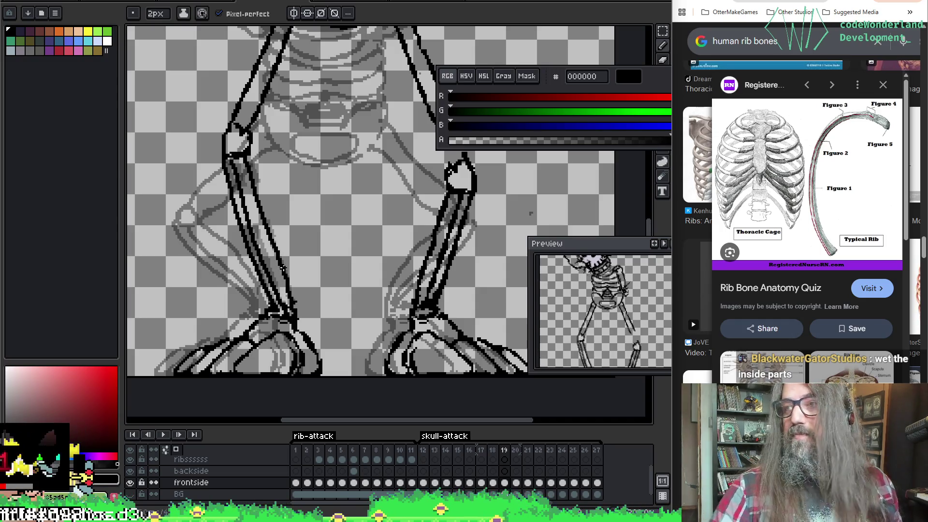
drag(384, 391, 282, 362)
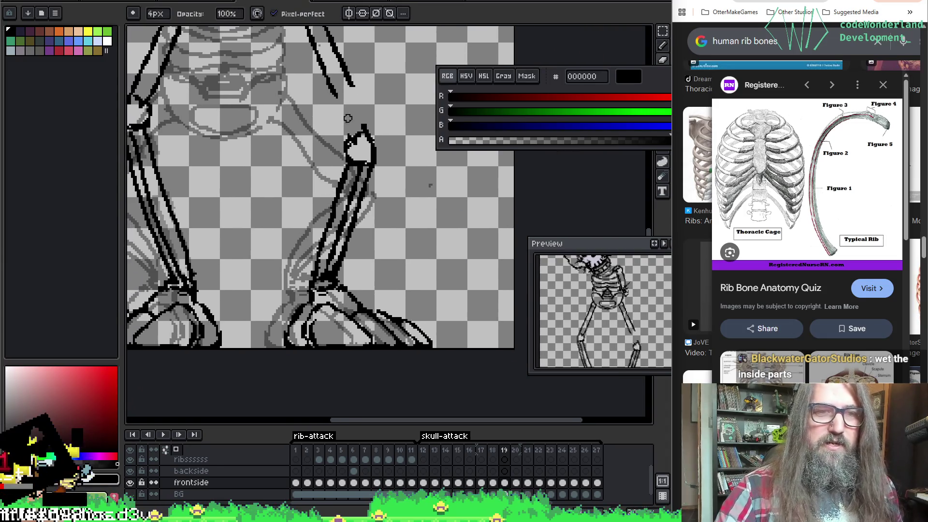
Switch to the brown rocky tile sprite's tab.
key(m)
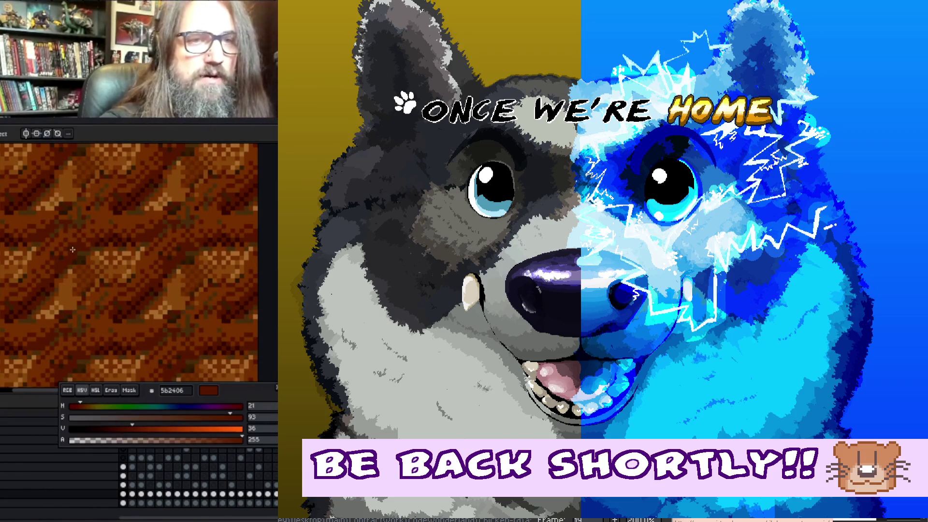
Sample a dark brown from the tile artwork with the eyedropper before returning to the skeleton sprite.
drag(81, 241, 110, 240)
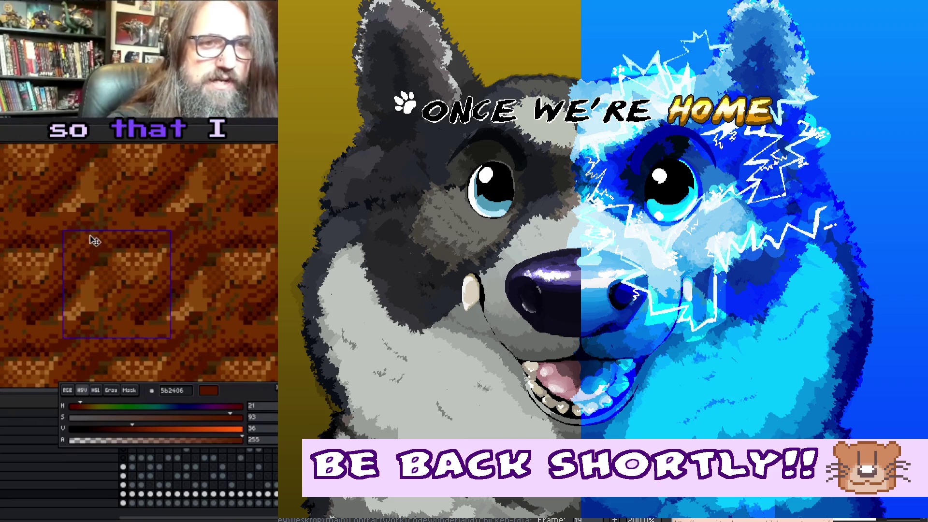
alt+click(102, 232)
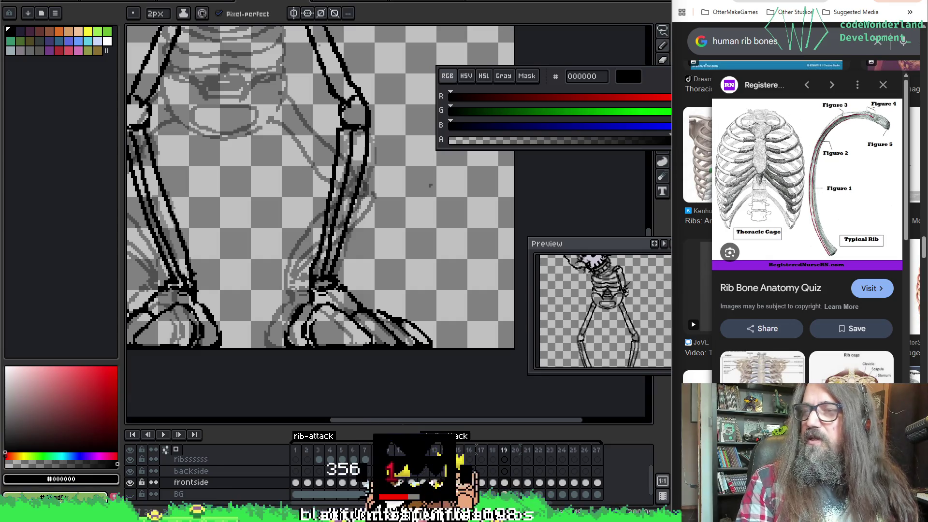
scroll(338, 141, up, 1)
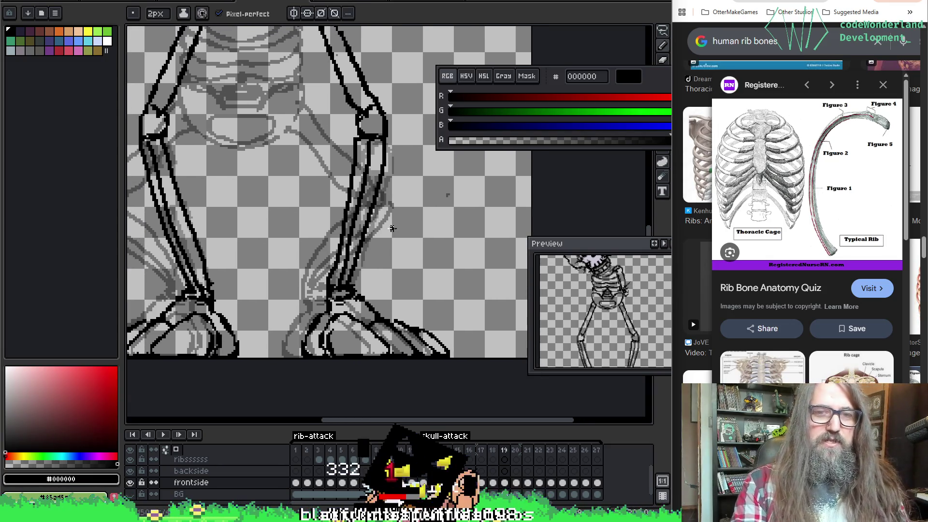
scroll(353, 154, down, 2)
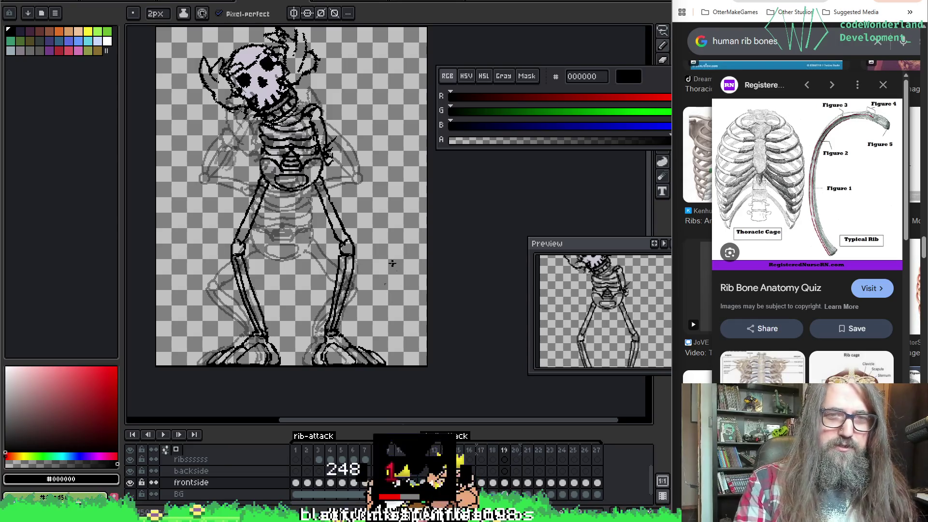
Reframe the view around the whole skeleton, resume the pencil and step back one frame.
mouse_move(297, 129)
mouse_down()
mouse_move(312, 177)
mouse_move(332, 182)
mouse_up()
key(space)
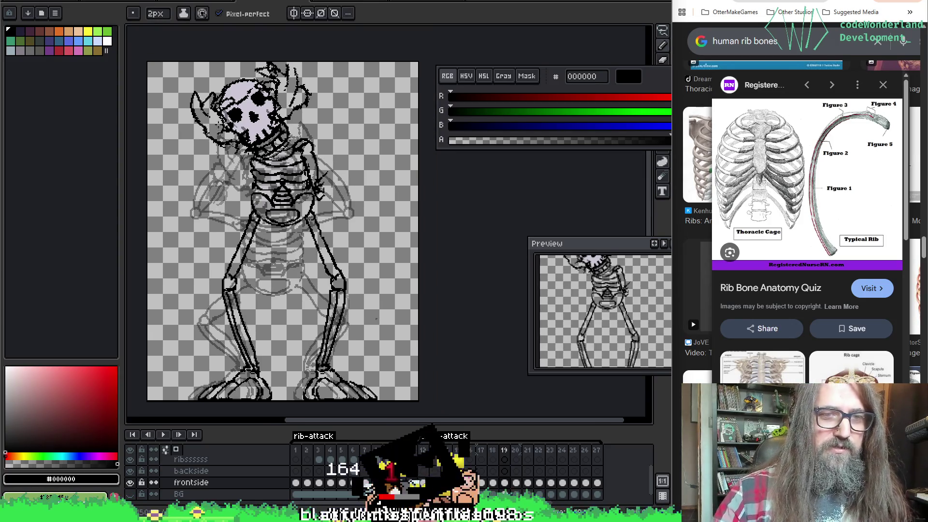
key(Left)
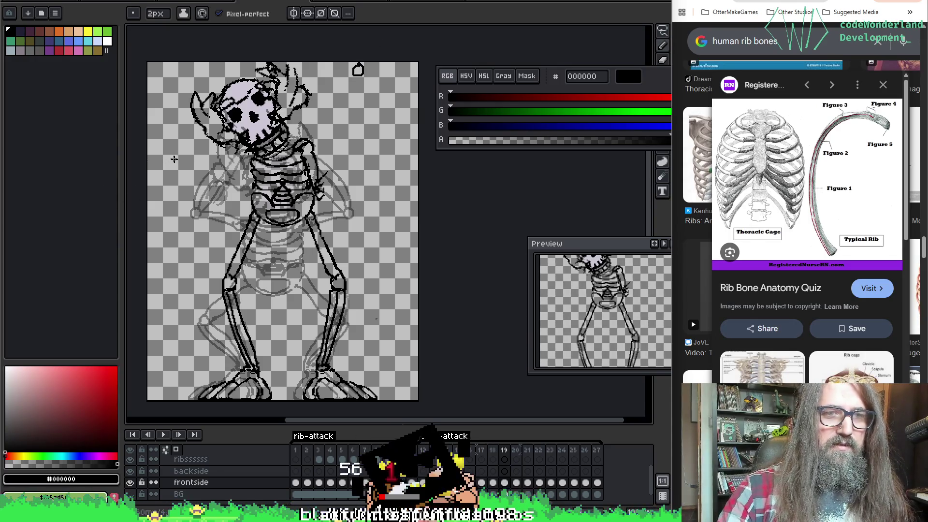
Undo the recent left-arm bone strokes, briefly erasing and nudging before reverting them all.
key(ctrl+z)
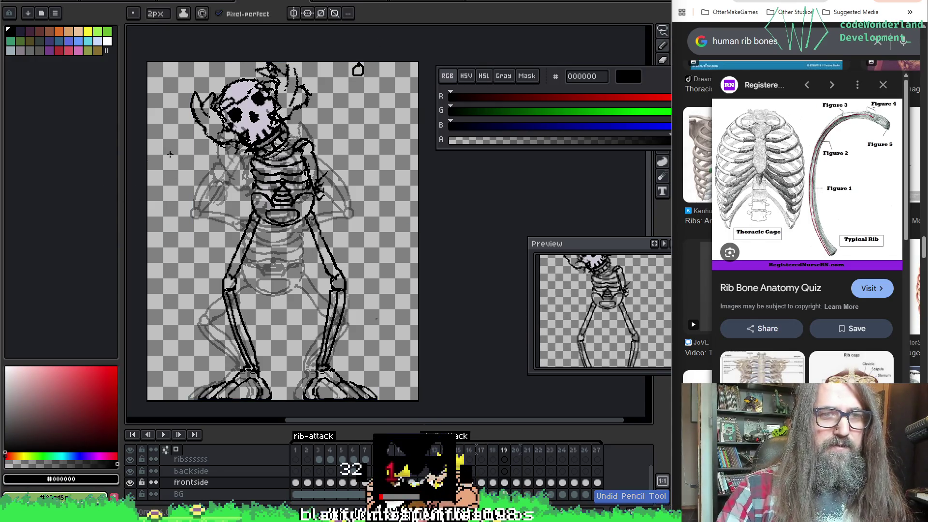
key(ctrl+z)
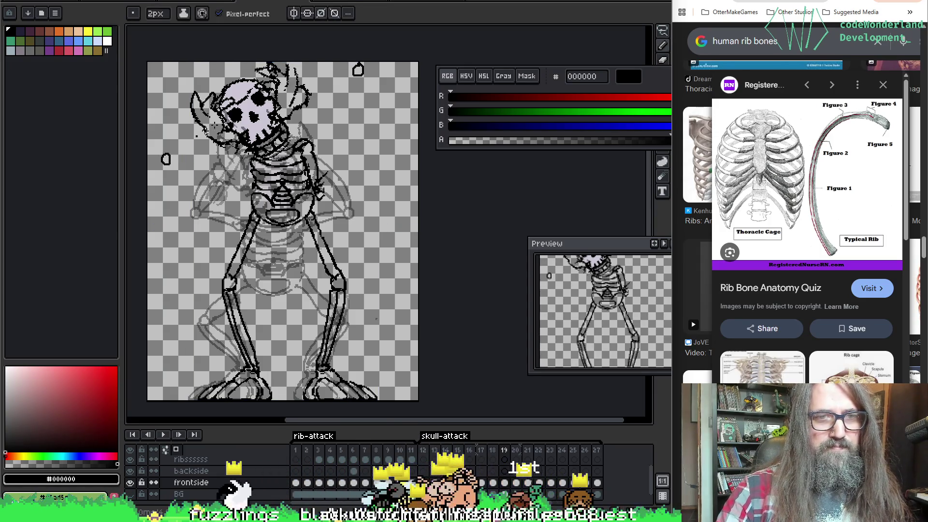
key(e)
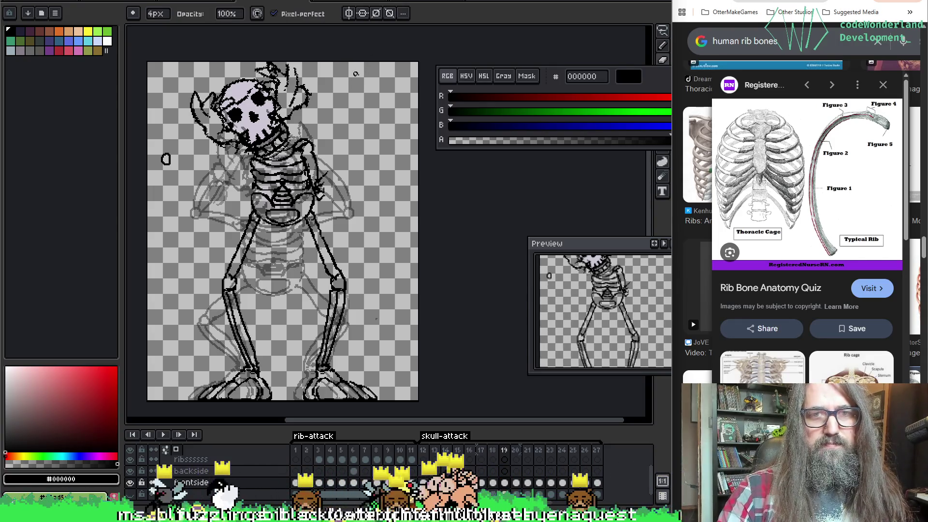
key(b)
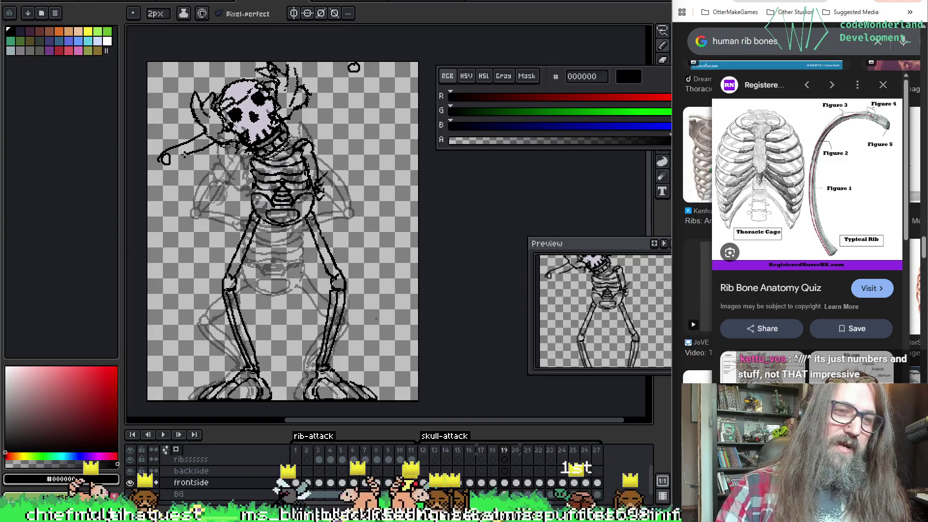
key(v)
key(b)
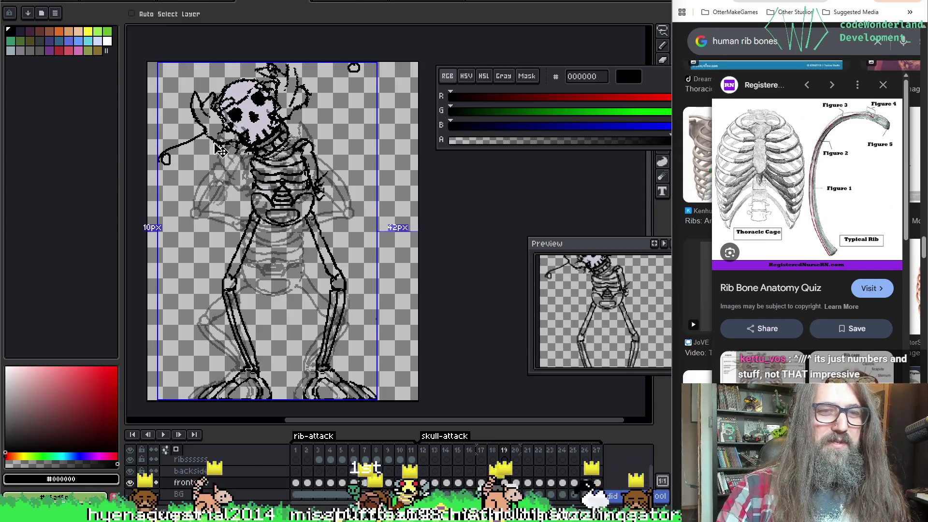
key(ctrl+z)
key(ctrl+z)
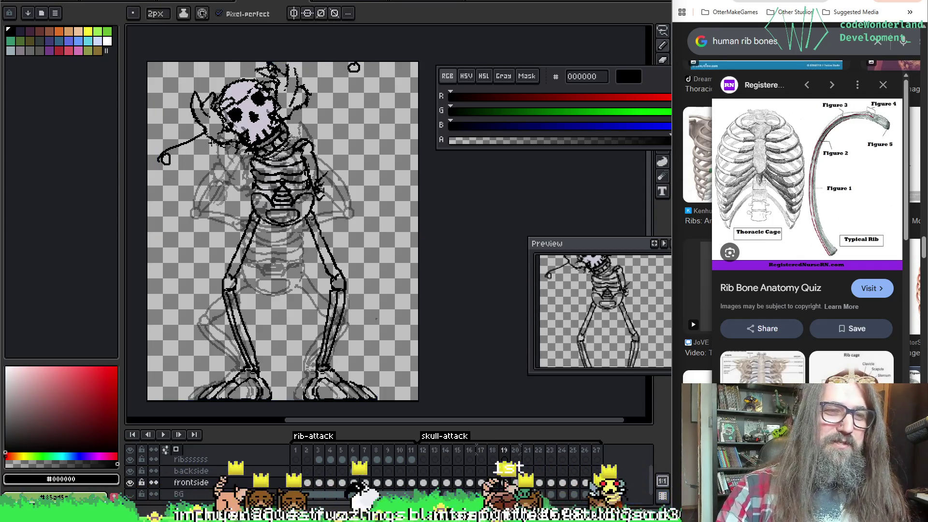
key(ctrl+z)
key(ctrl+z)
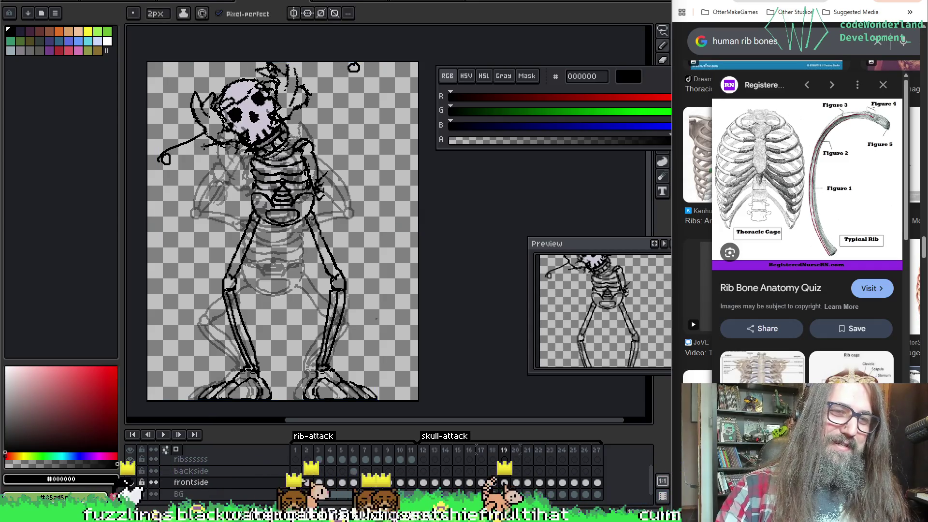
key(ctrl+z)
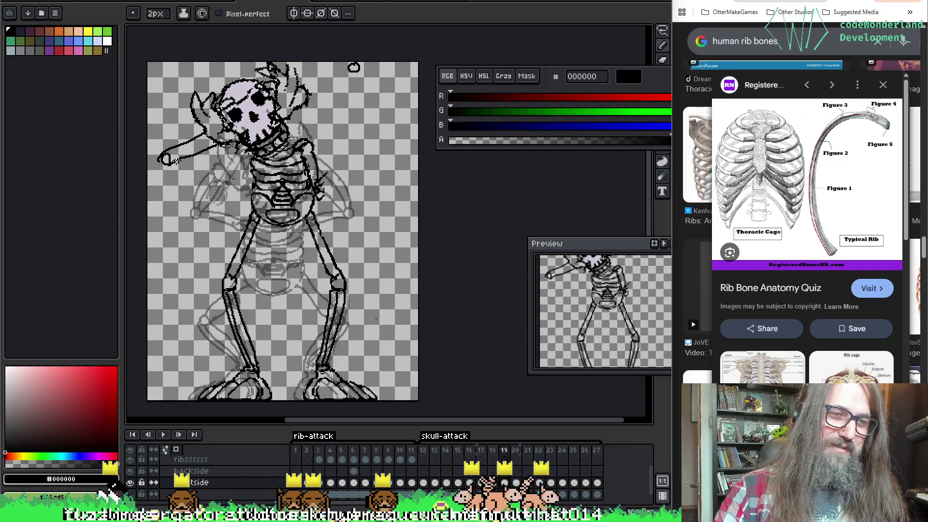
key(ctrl+z)
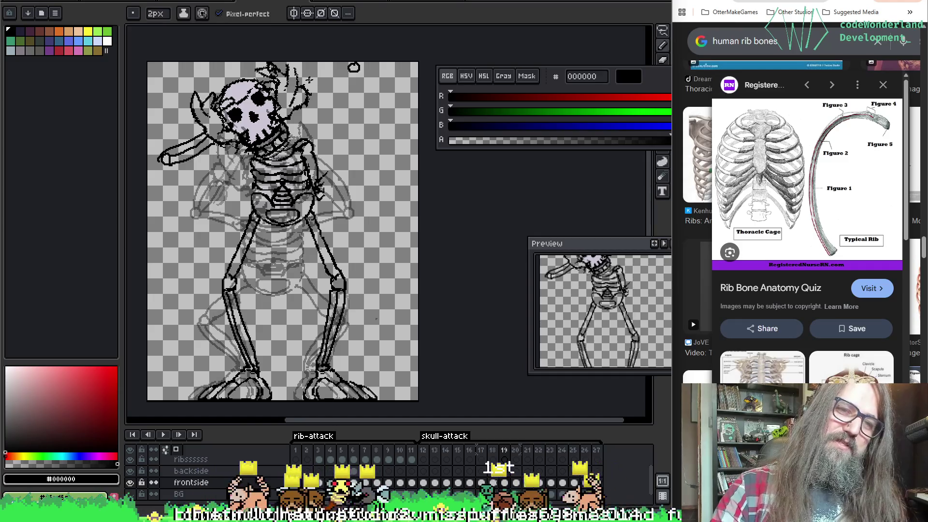
Draw a doubled straight bone rising from the skull, then undo both lines.
shift+click(353, 66)
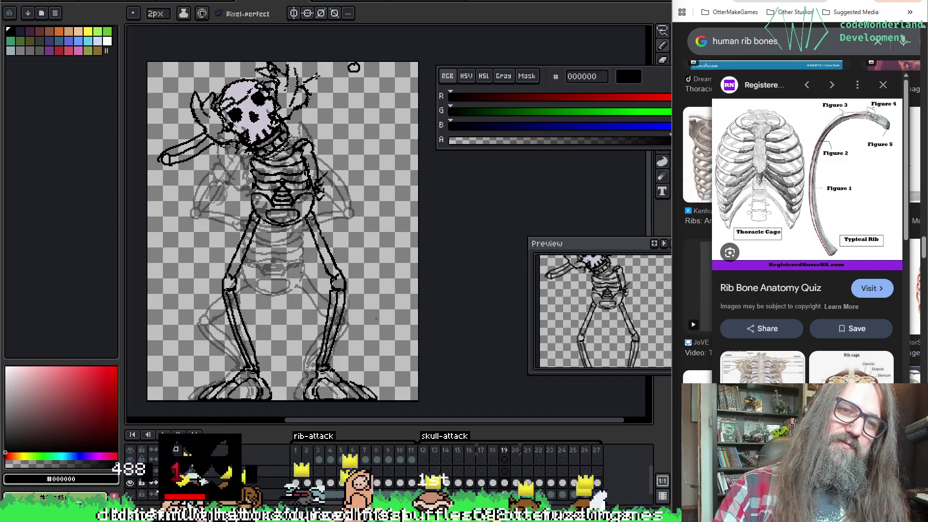
shift+click(356, 72)
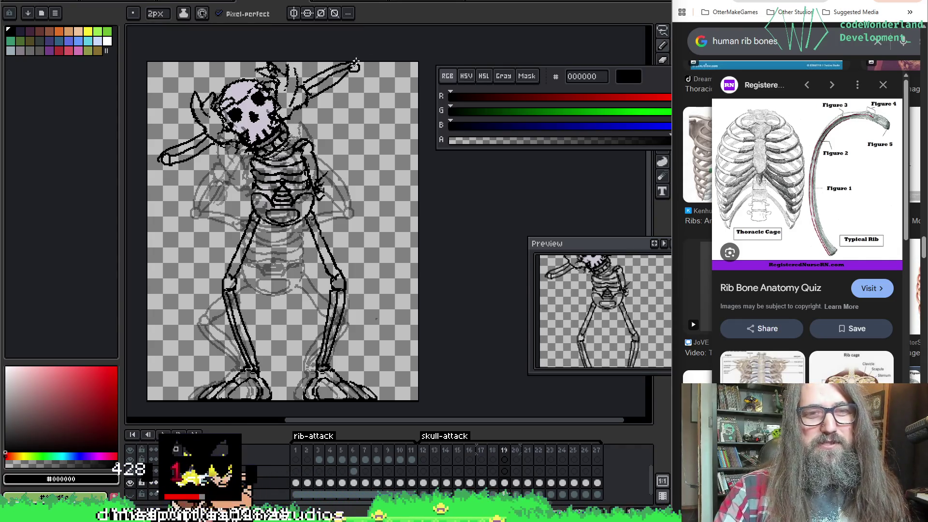
key(ctrl+z)
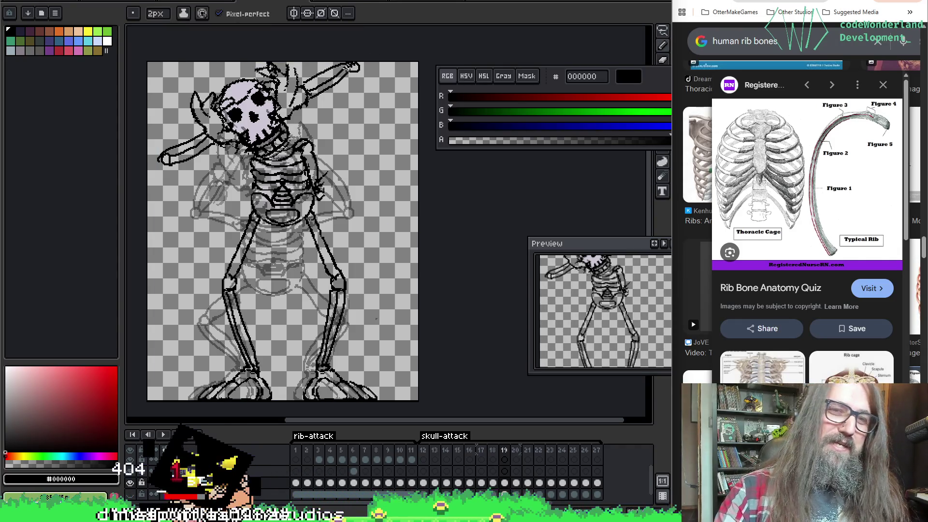
key(ctrl+z)
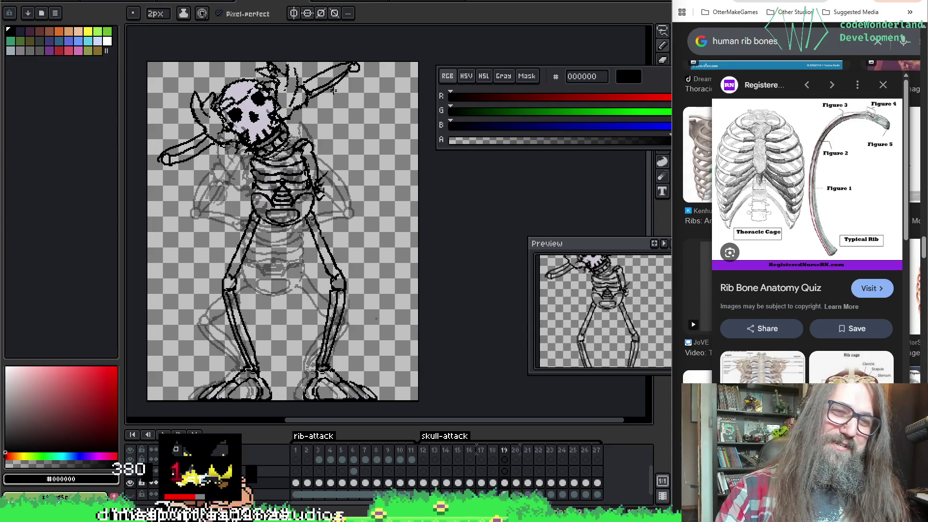
Tidy the arm line art by alternating eraser and pencil, undoing strokes that go wrong.
key(e)
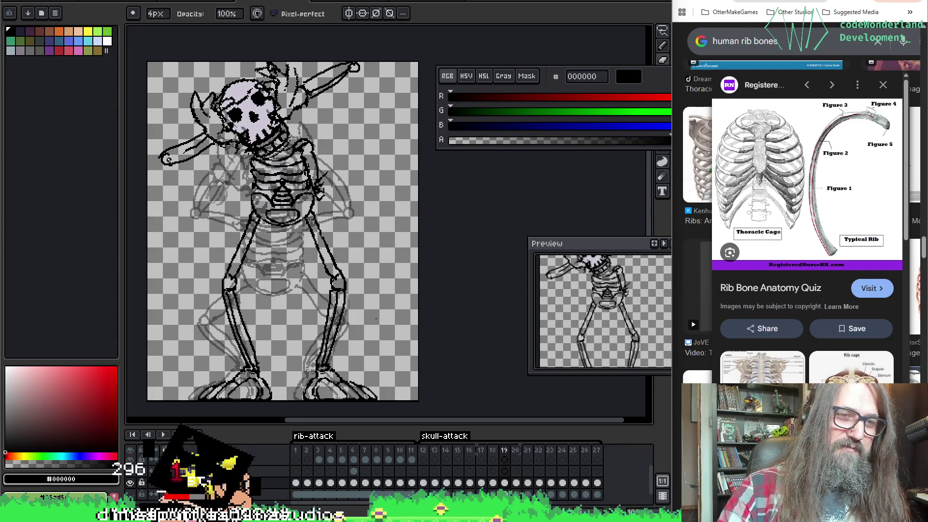
key(b)
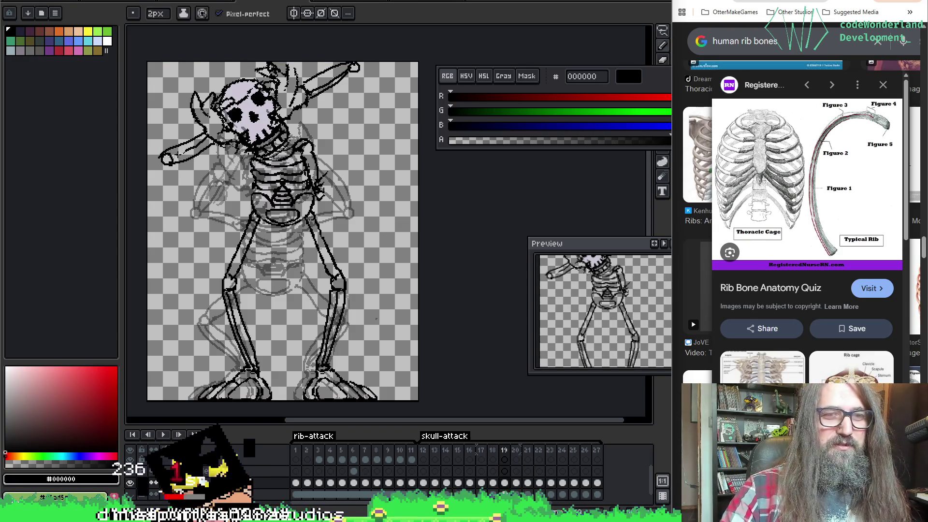
key(e)
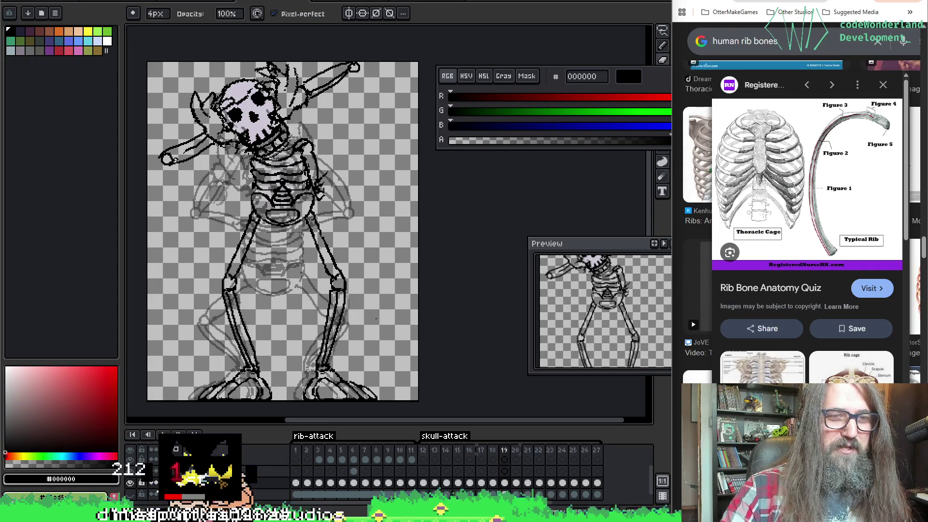
key(b)
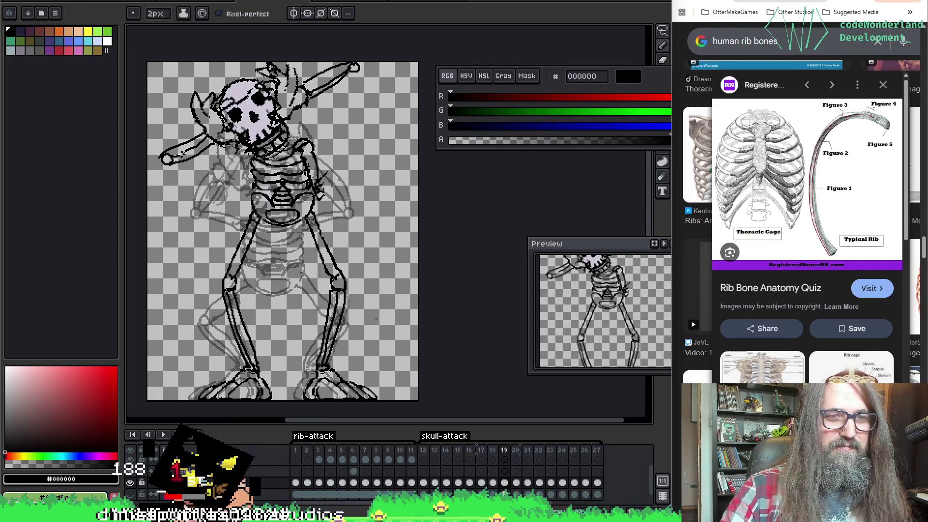
key(ctrl+z)
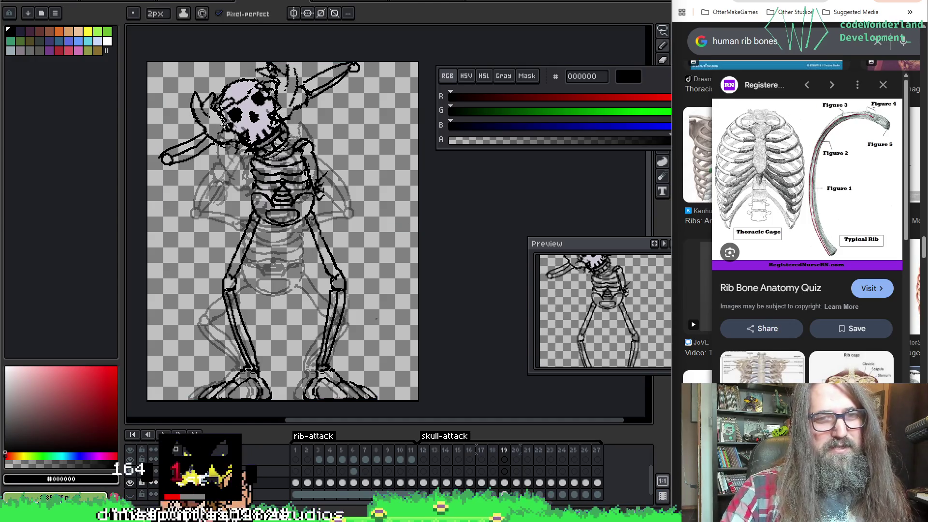
key(e)
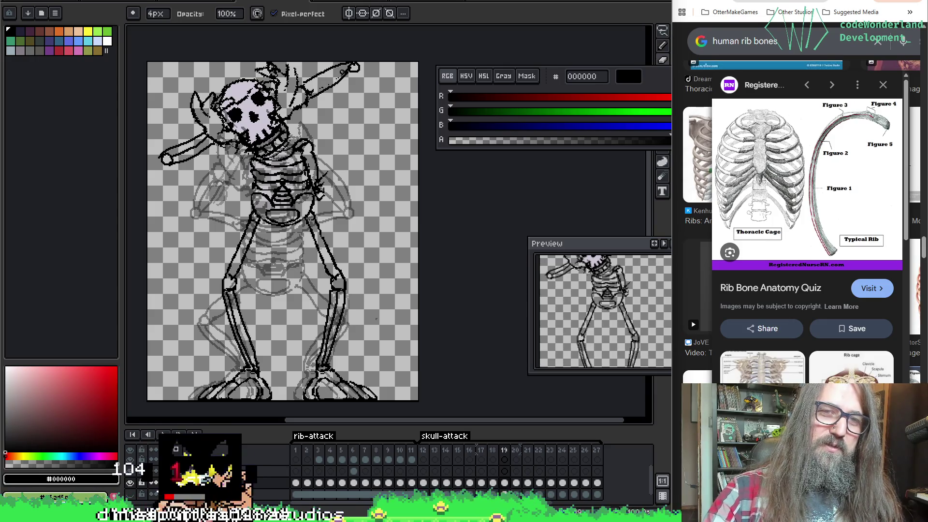
key(b)
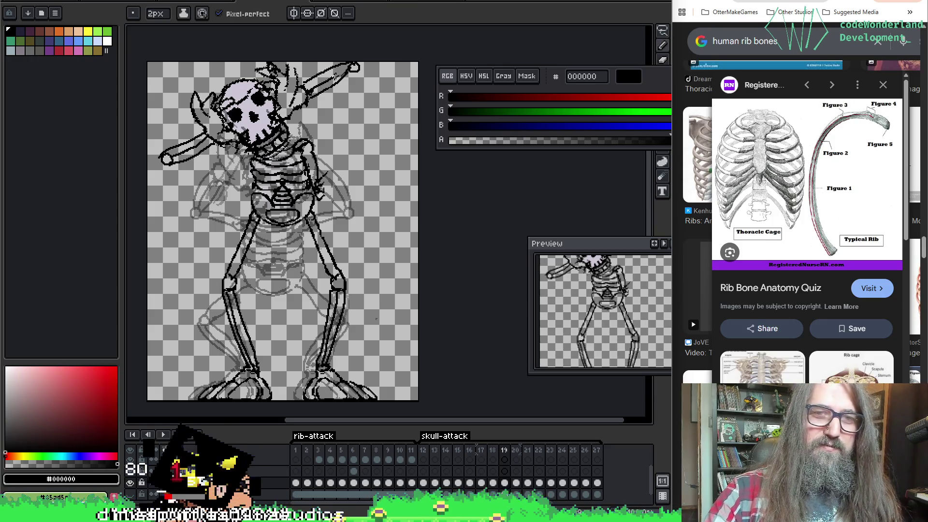
key(ctrl+z)
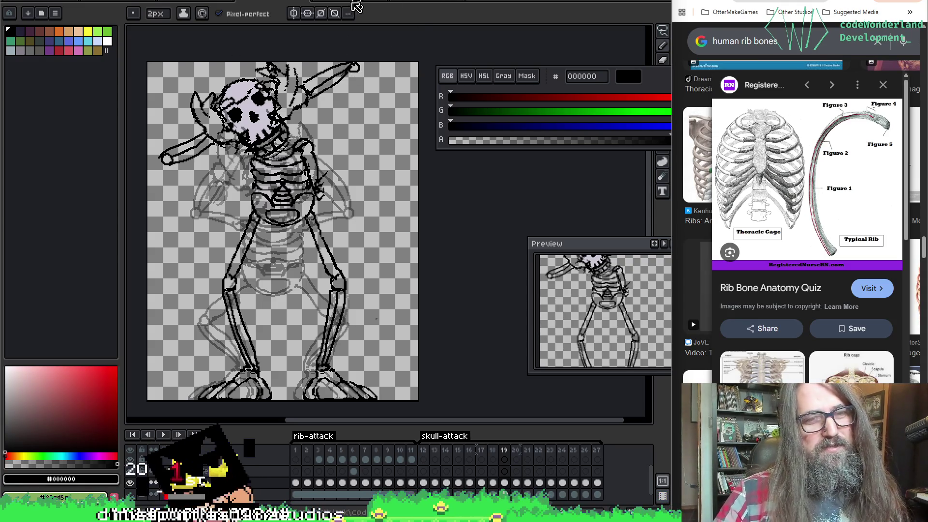
key(e)
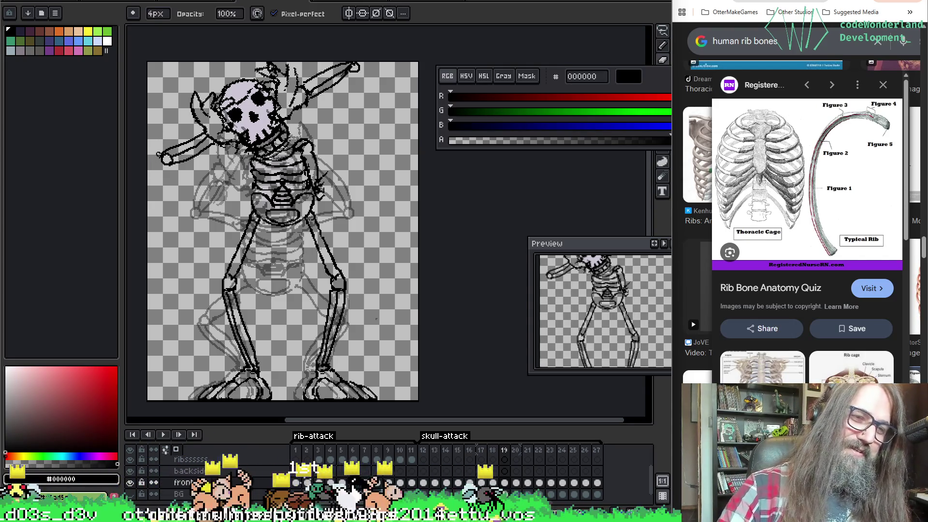
key(b)
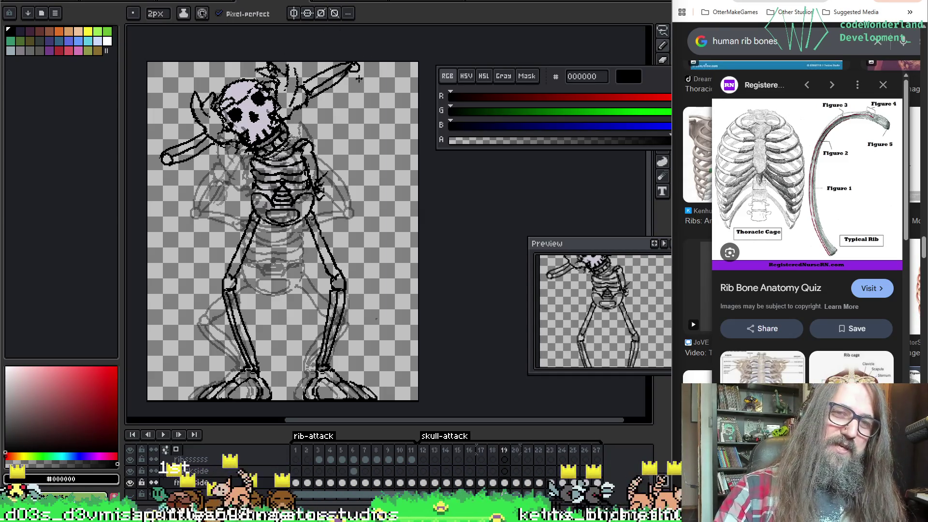
key(e)
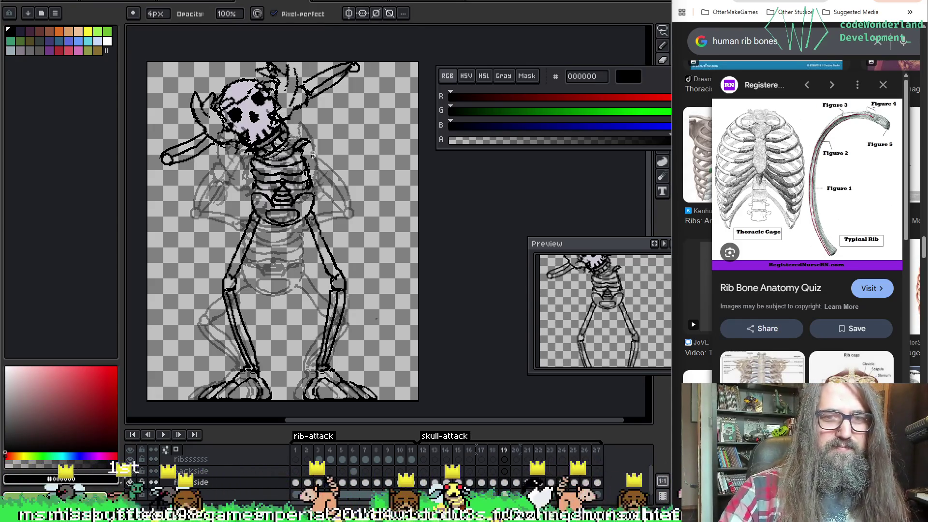
key(b)
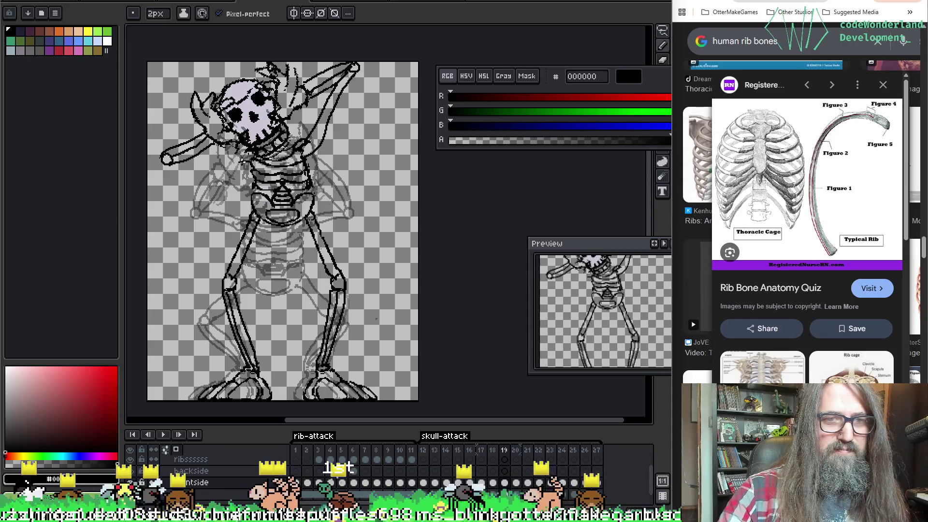
Restore the left arm's lower outline, compare the next frame, and select frame 18's frontside cel.
key(ctrl+z)
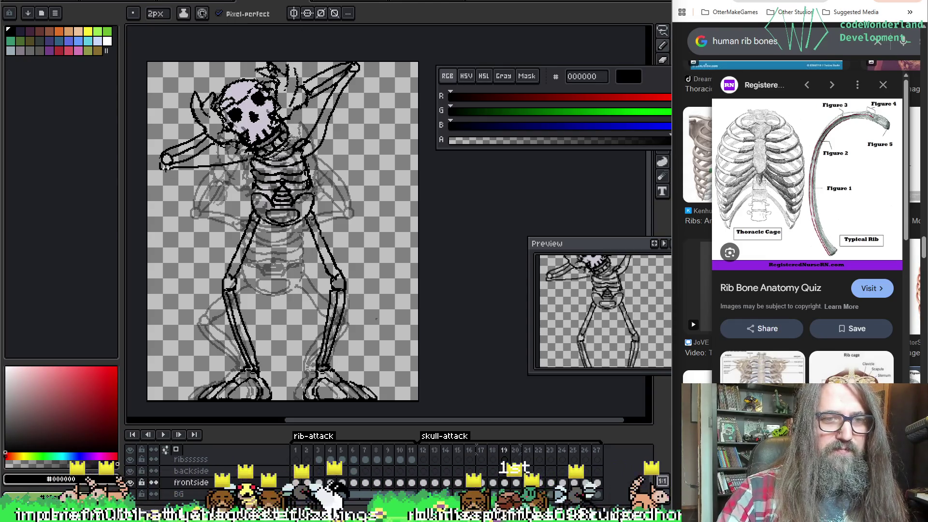
key(ctrl+z)
key(ctrl+z)
key(ctrl+y)
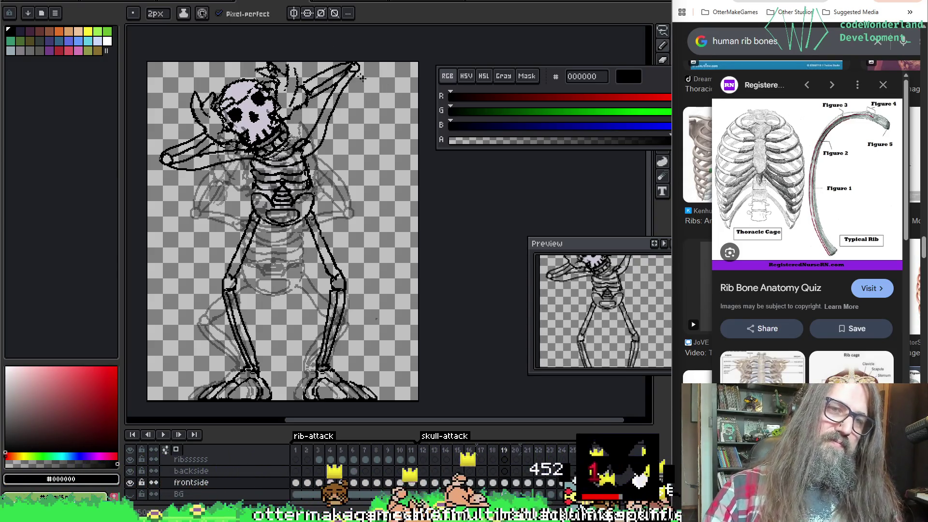
key(Right)
key(Left)
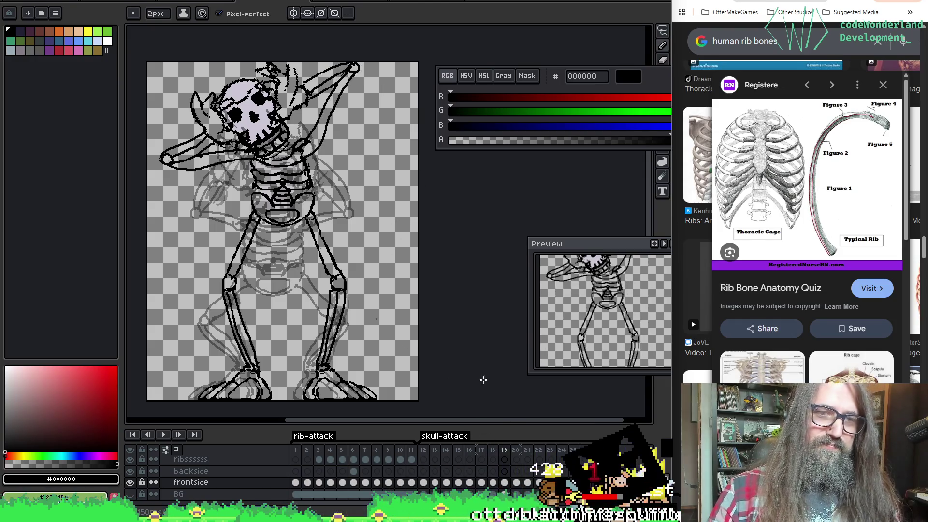
click(493, 483)
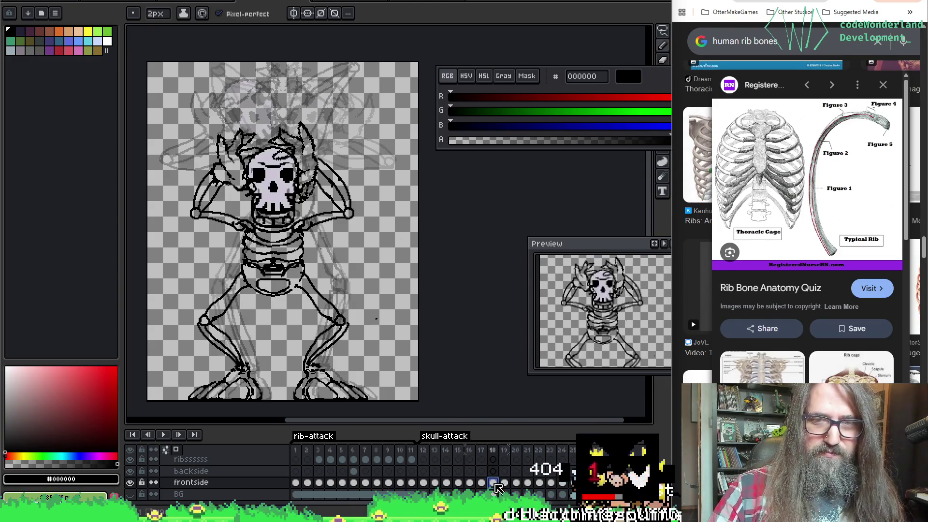
Step through frames 19 to 22 comparing poses, then play the animation and shift the view.
click(505, 483)
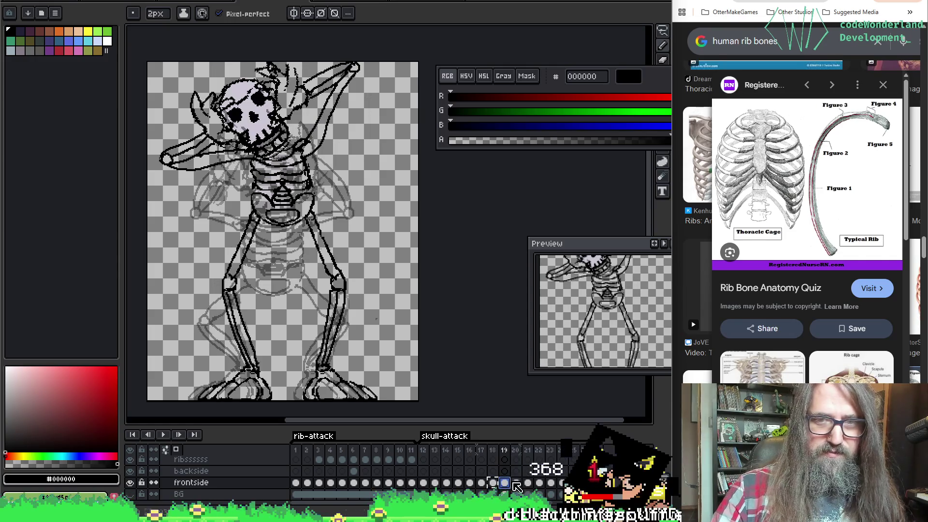
click(516, 483)
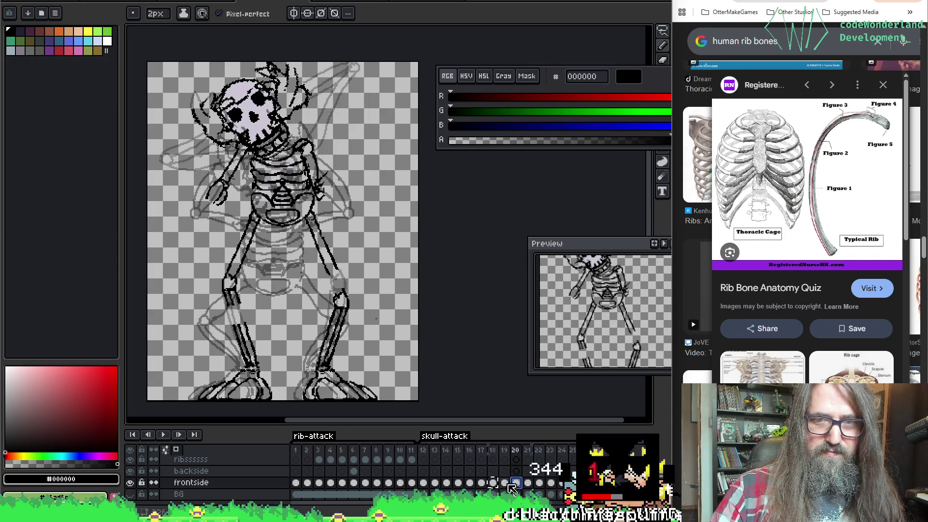
click(508, 483)
click(519, 484)
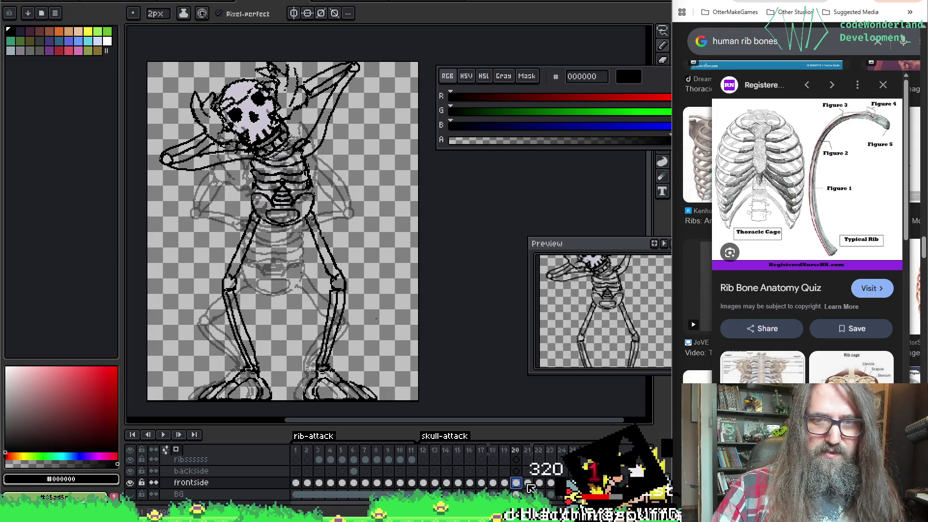
click(528, 484)
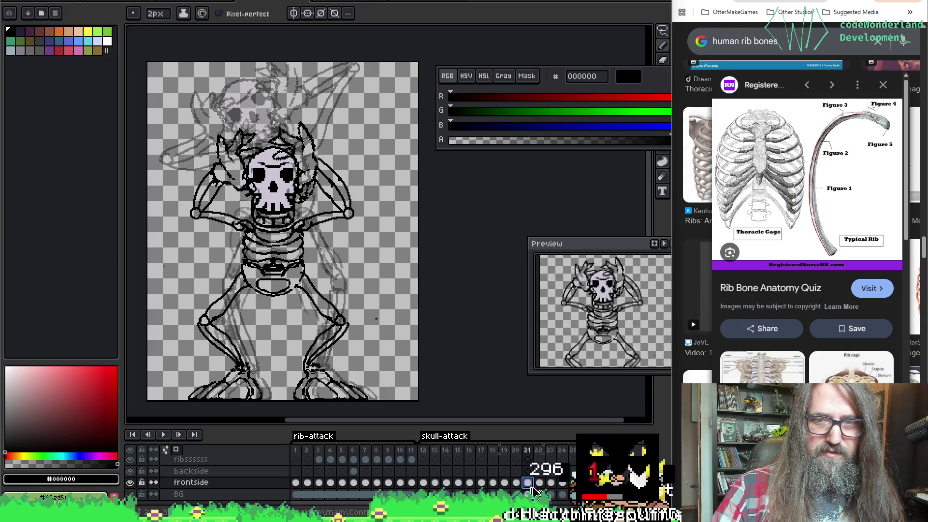
click(539, 484)
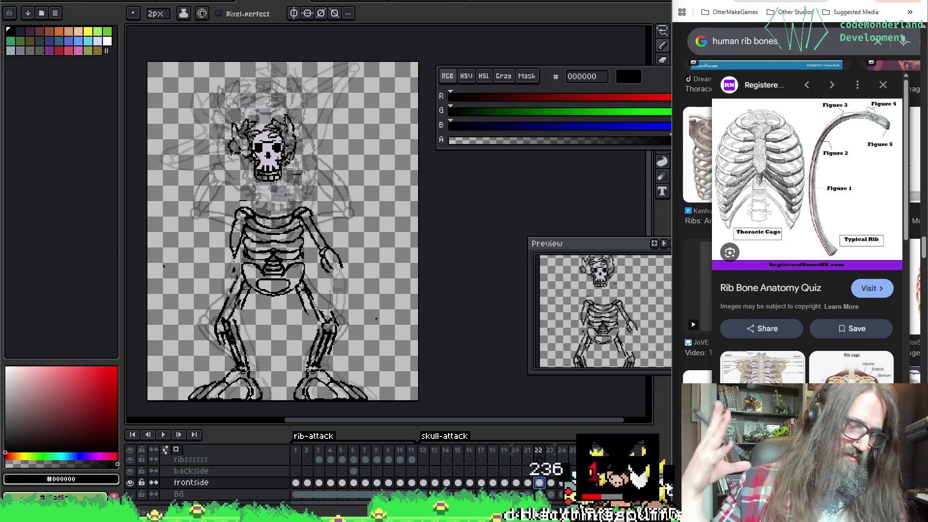
key(Return)
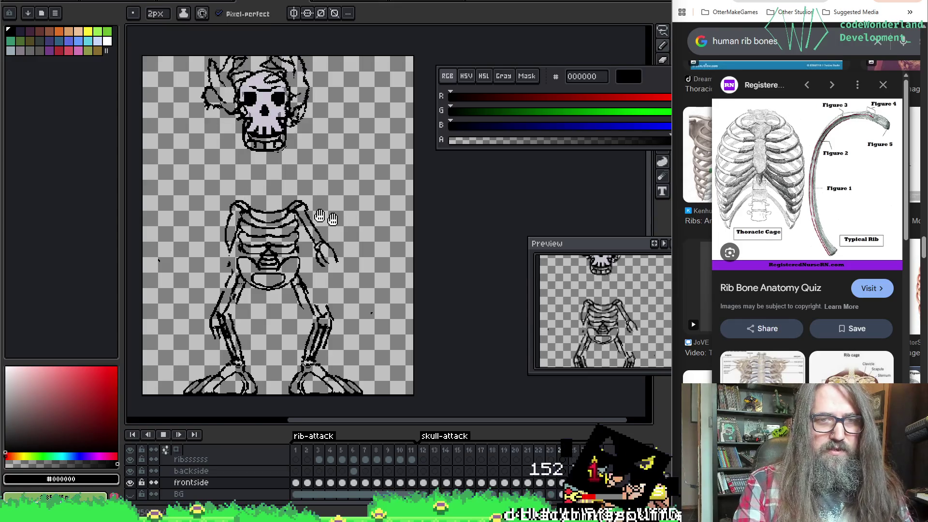
drag(335, 223, 396, 254)
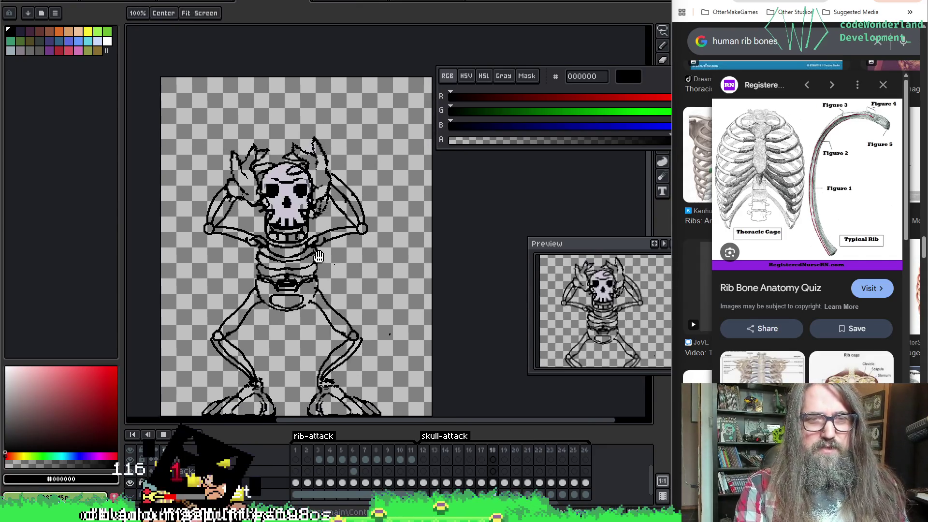
Pan the canvas back up and left while the animation loops.
drag(348, 276, 301, 207)
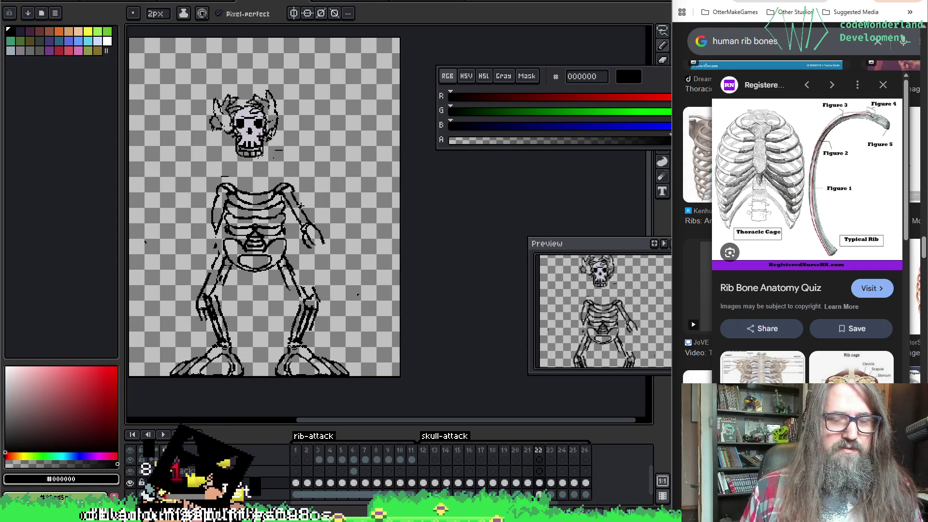
Erase the arm on the right of frame 22's ribcage with an enlarged eraser.
key(e)
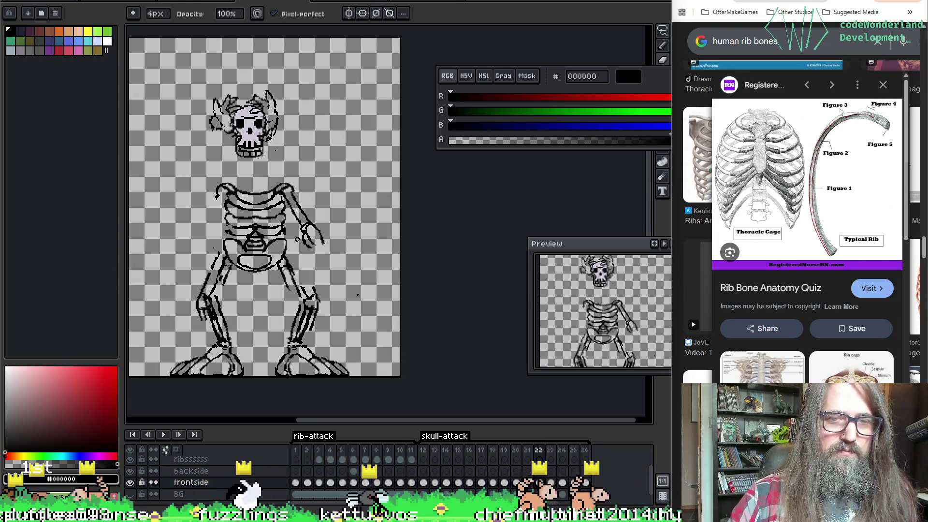
key(plus)
drag(296, 238, 317, 228)
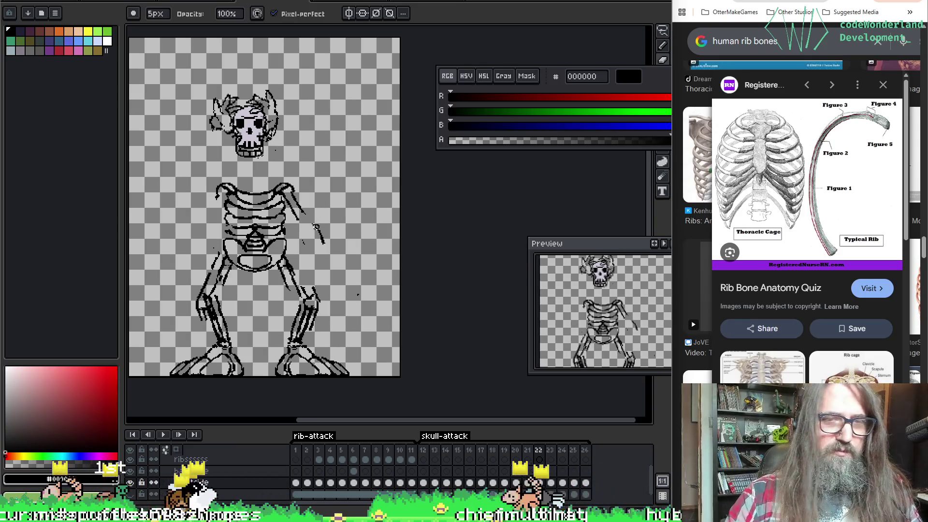
key(plus)
key(plus)
key(plus)
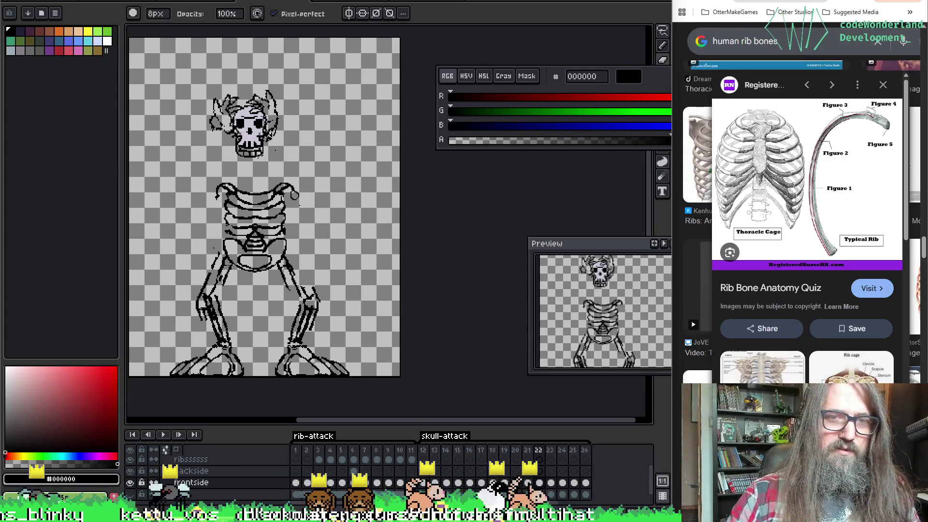
Sketch a new arm curving from the ribcage toward the skull, undoing the thick shoulder strokes and a cel nudge.
key(v)
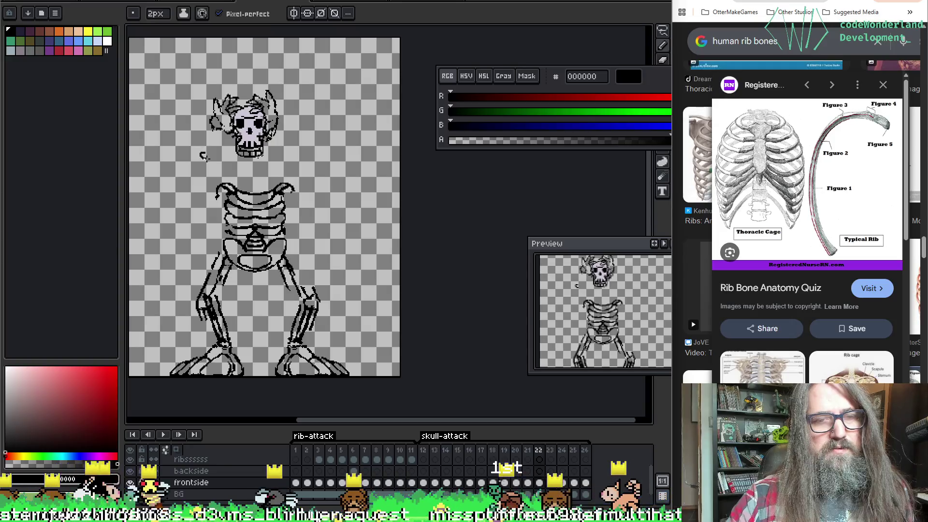
key(b)
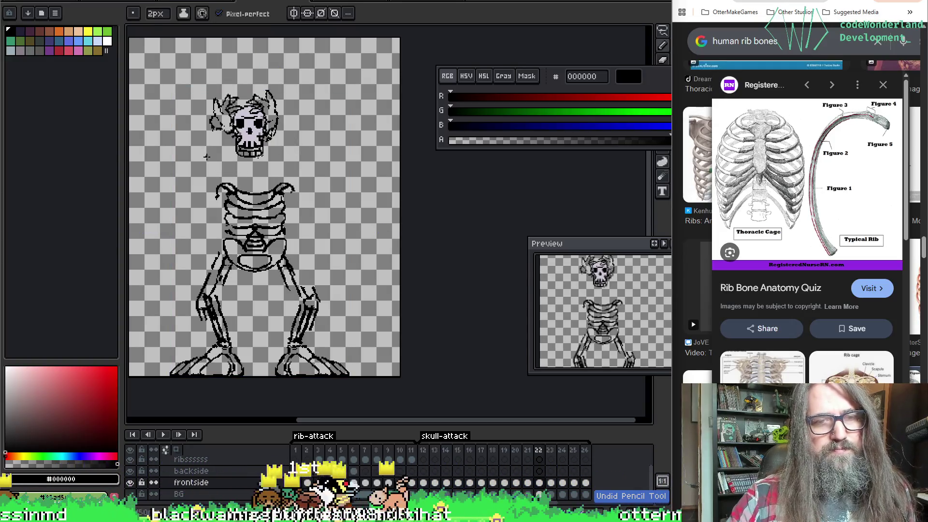
click(204, 159)
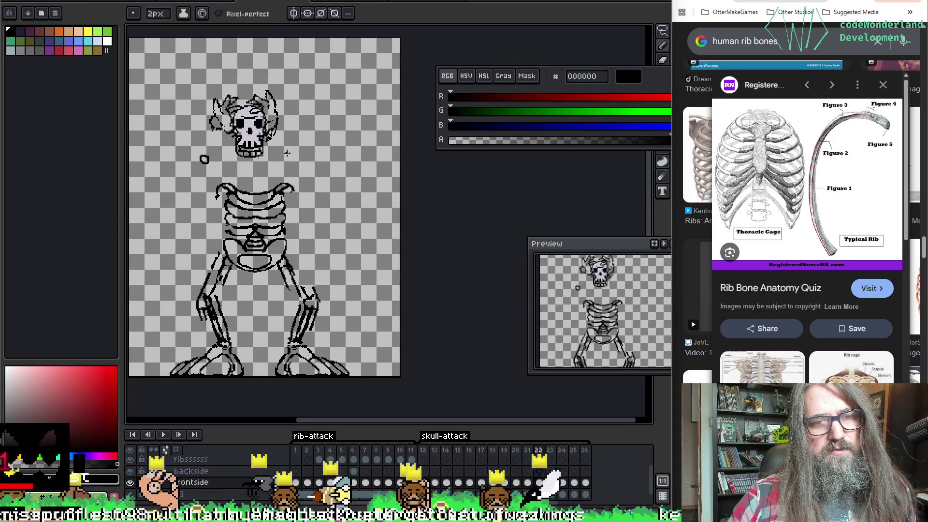
click(293, 153)
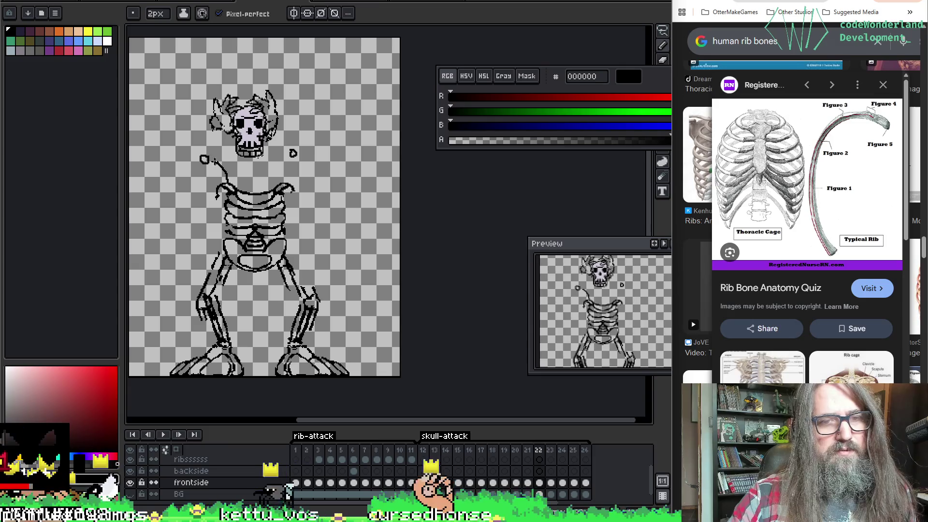
drag(226, 178, 206, 161)
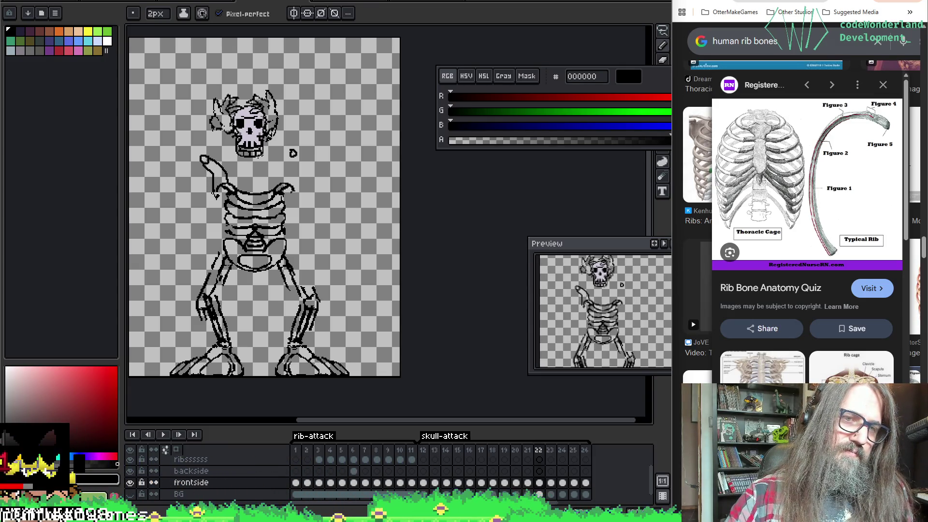
key(ctrl+z)
key(ctrl+z)
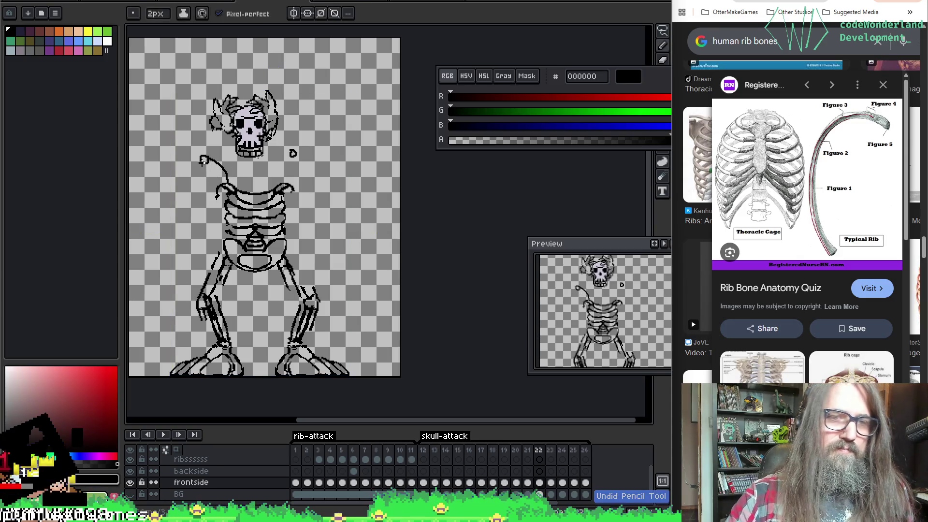
key(ctrl+z)
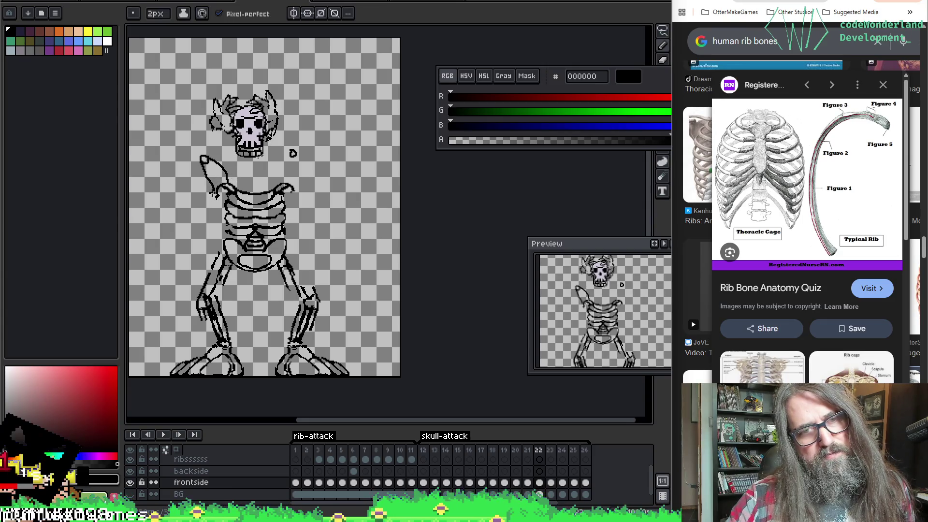
key(ctrl+z)
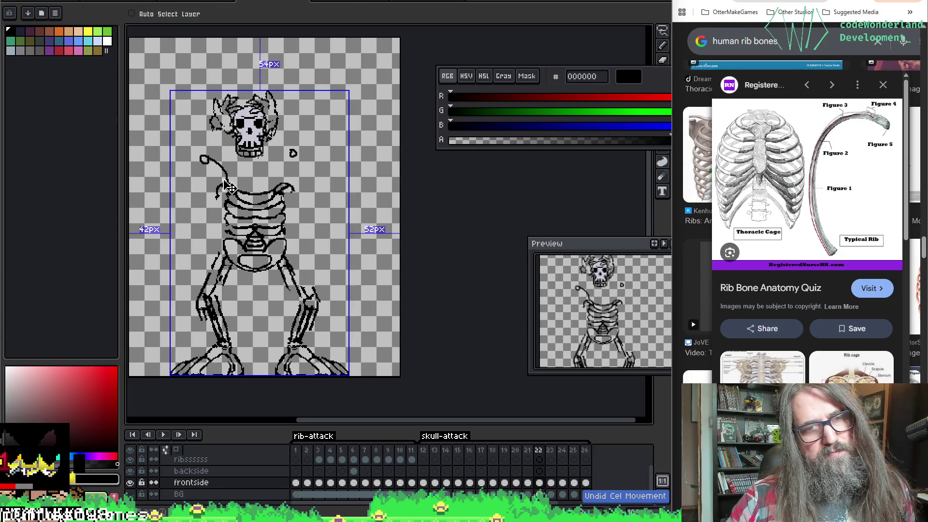
Check the neighbouring frame for reference and undo the shoulder stroke and stray pixels.
key(b)
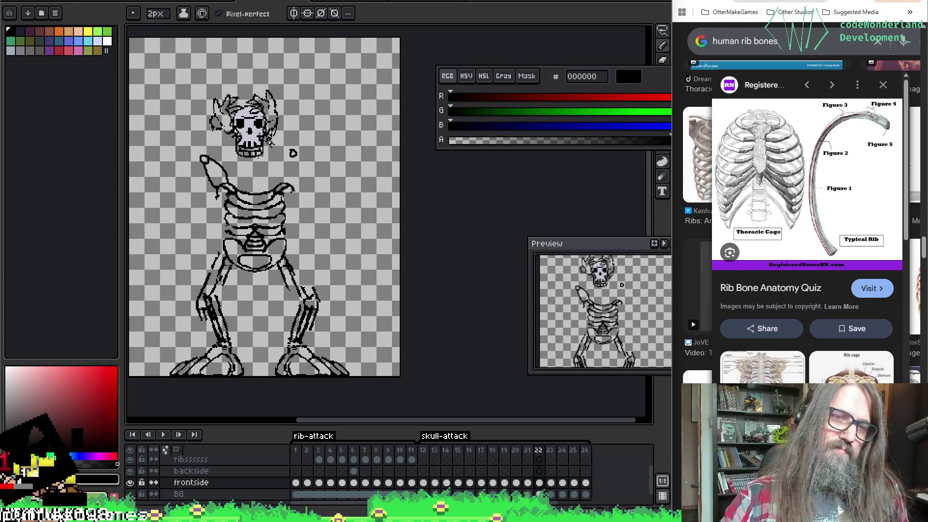
key(Left)
key(Right)
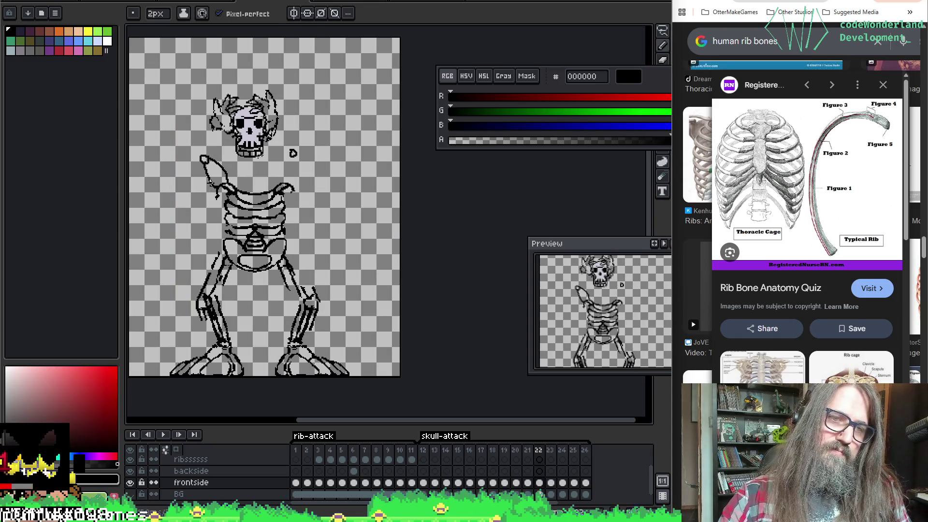
key(ctrl+z)
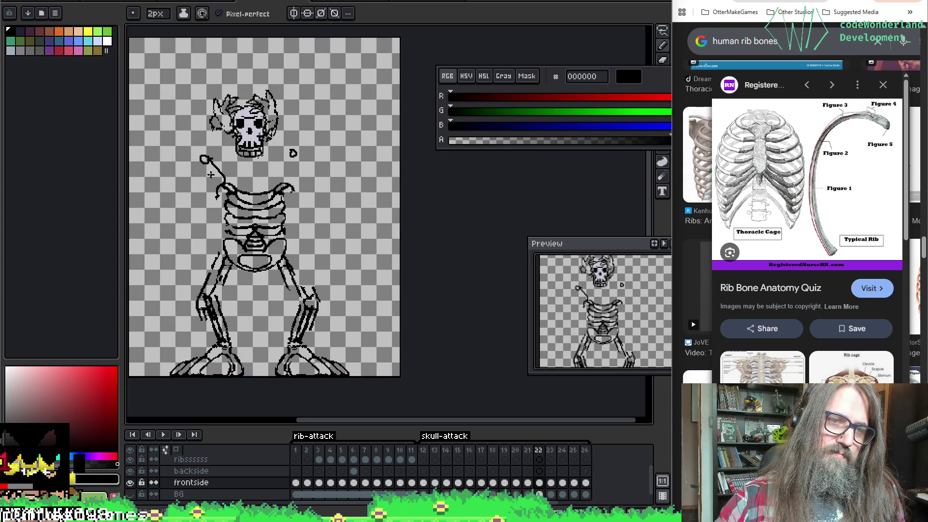
key(ctrl+z)
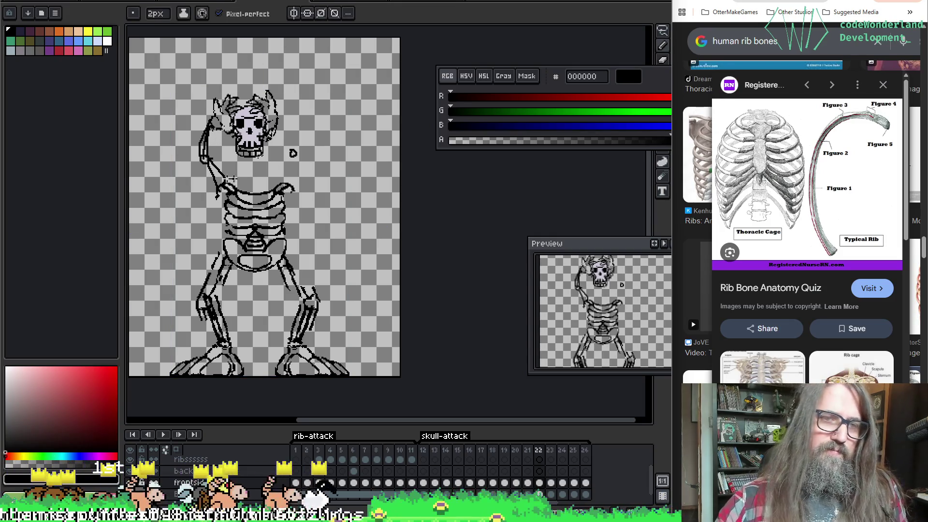
Clean stray pixels around the new arm, alternating eraser and 2px pencil.
key(b)
key(e)
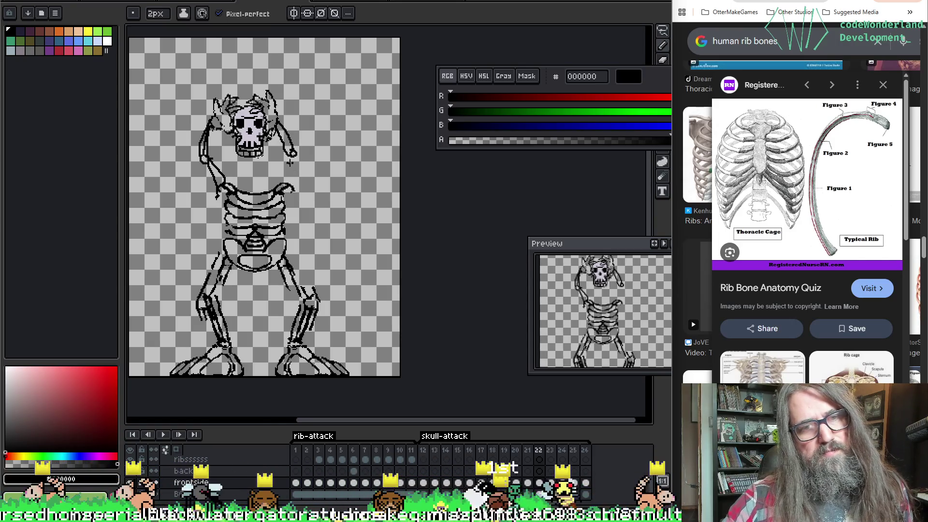
key(e)
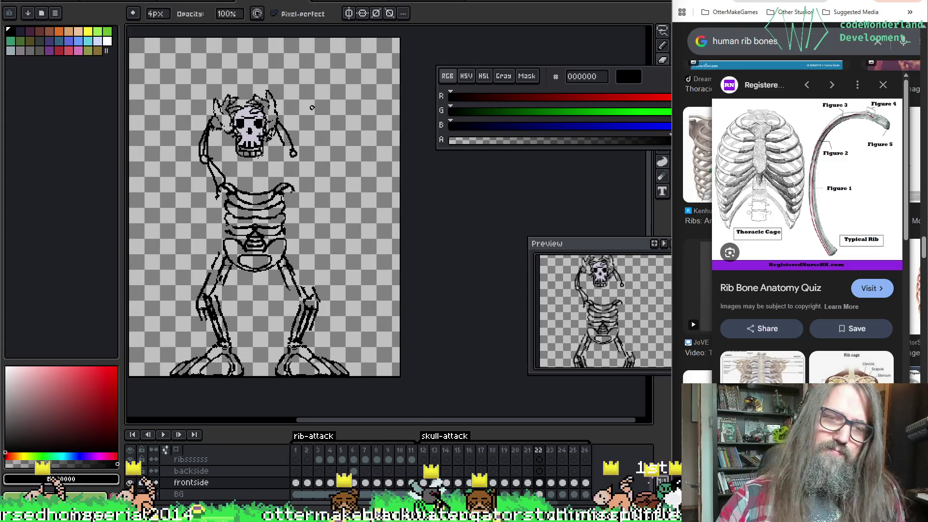
key(b)
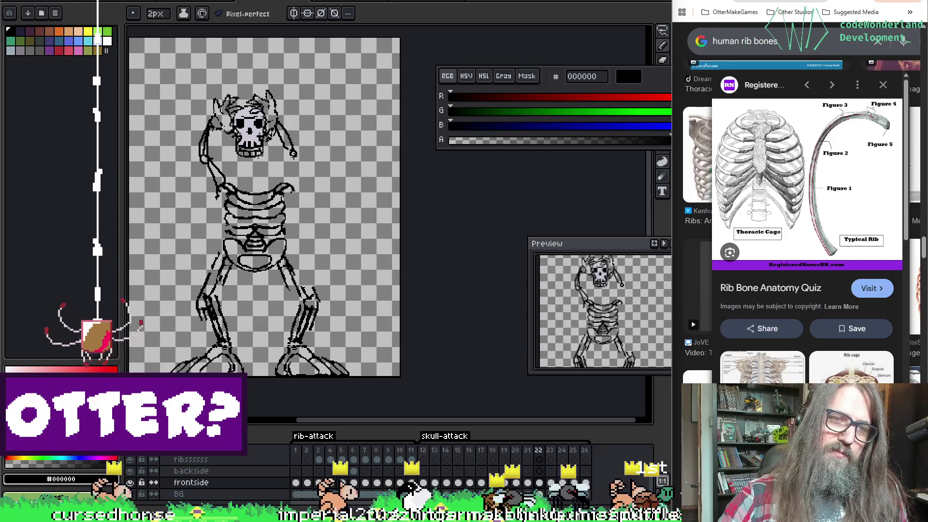
key(m)
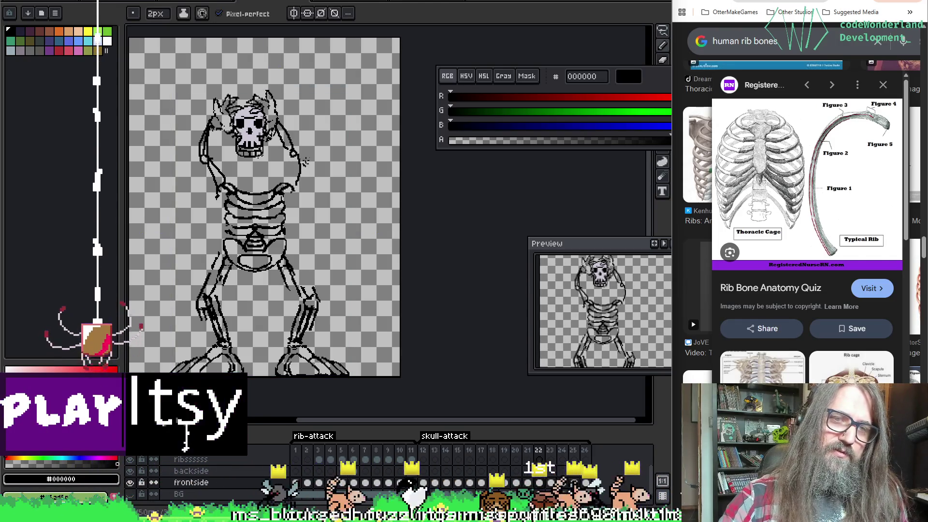
key(b)
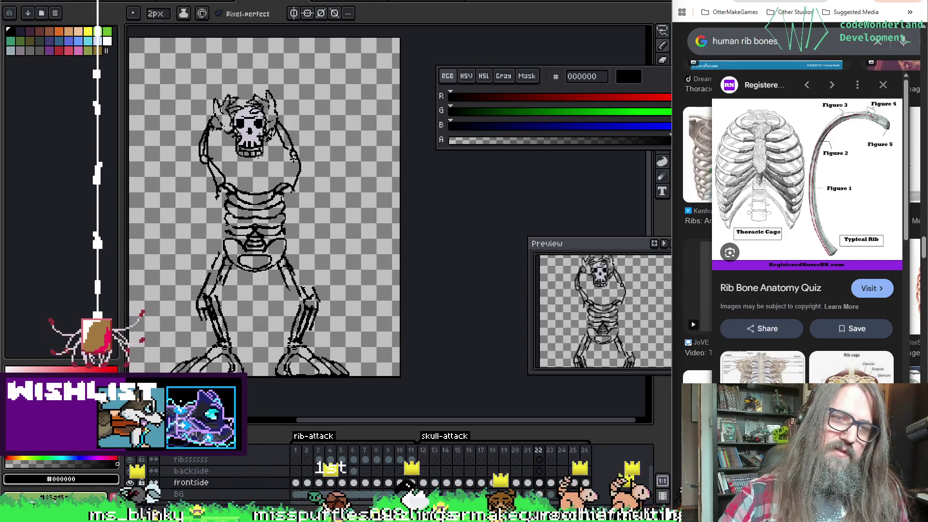
Extend the raised arm up beside the skull into a double-edged bone and erase leftovers.
drag(299, 172, 293, 156)
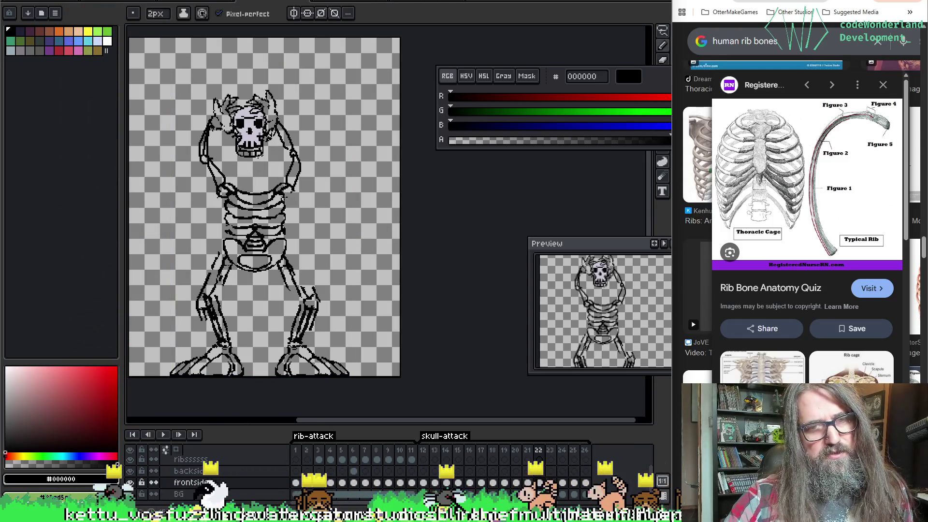
key(e)
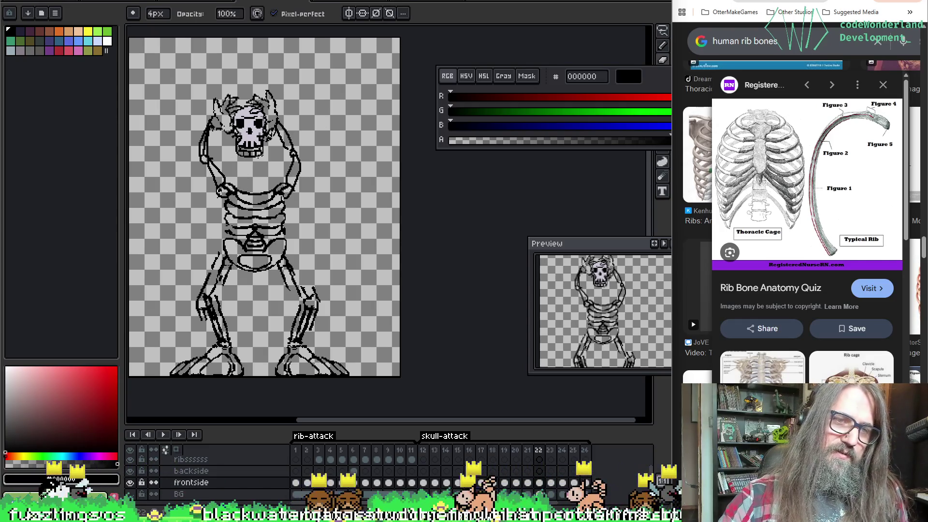
key(b)
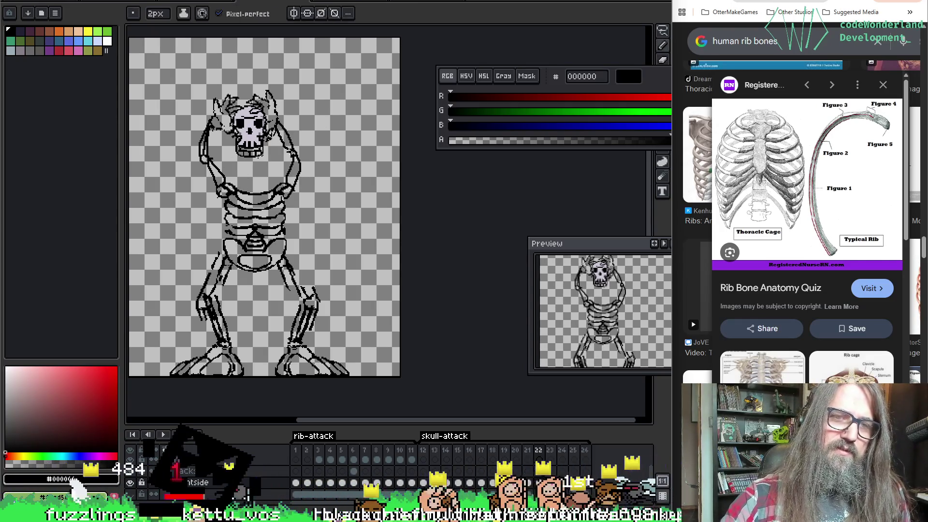
key(e)
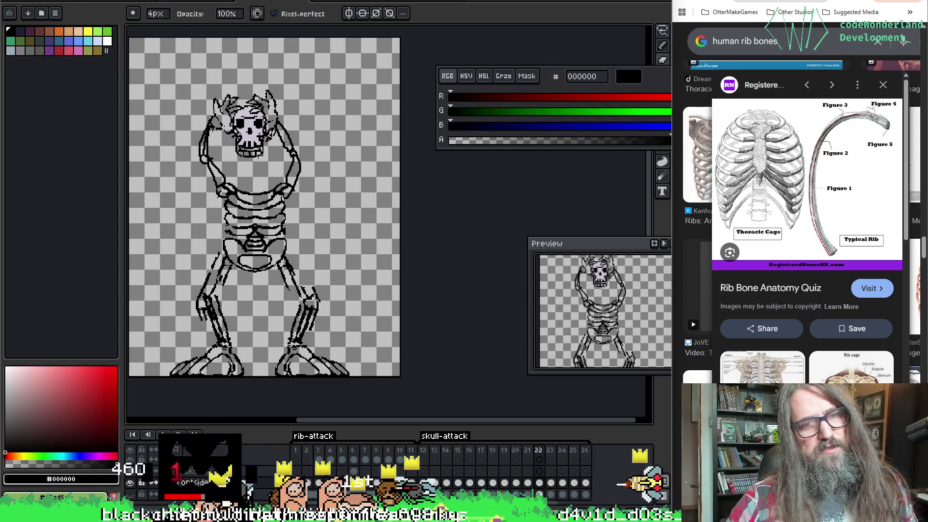
Flip between frames 22 and 23 to check the arm motion, settling on frame 23 with the pencil.
key(Left)
key(Left)
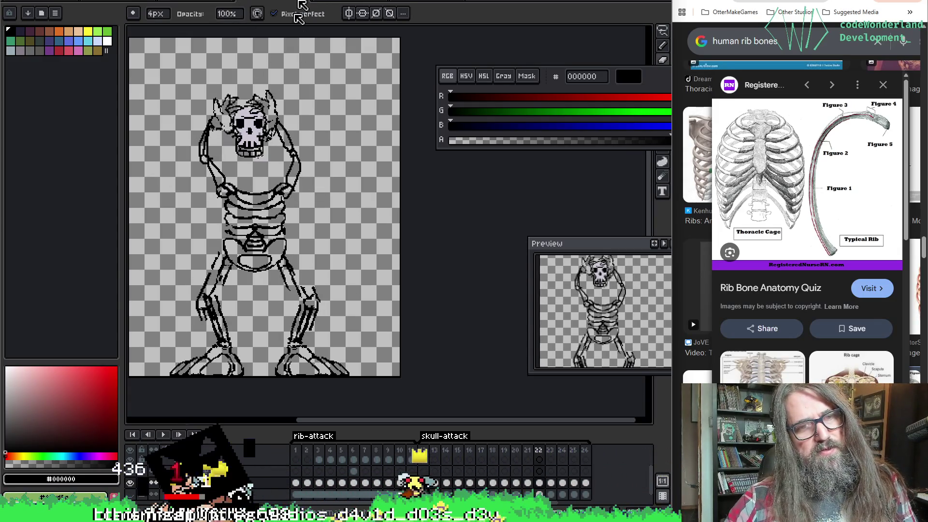
key(Right)
key(Left)
key(Right)
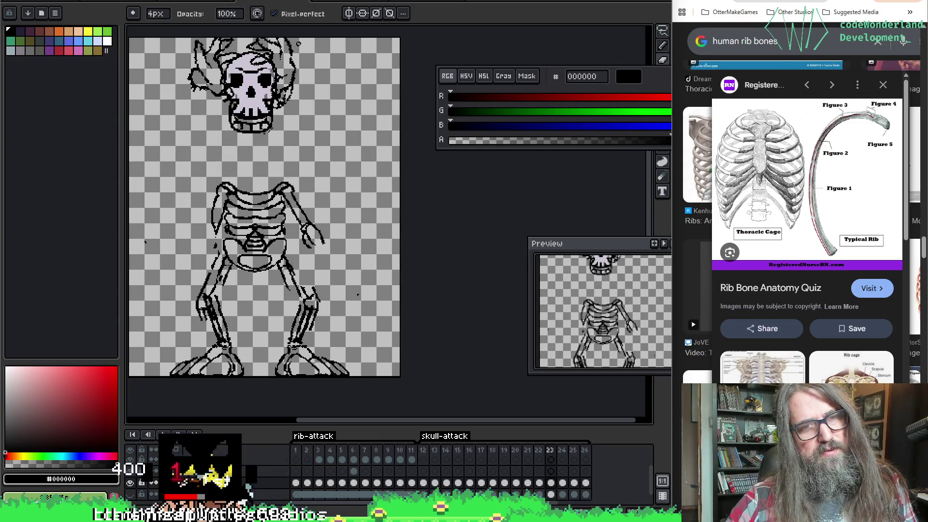
key(b)
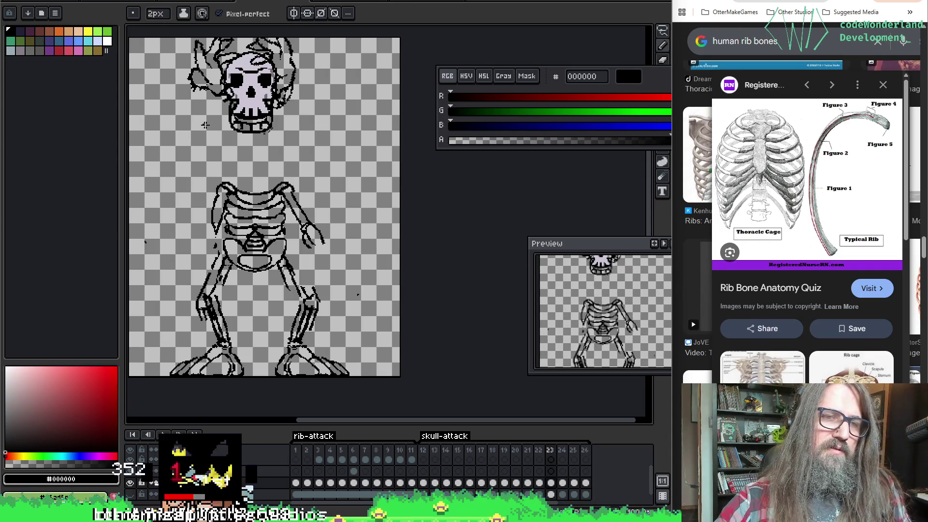
key(Left)
key(Left)
key(Right)
key(Right)
key(Right)
key(Left)
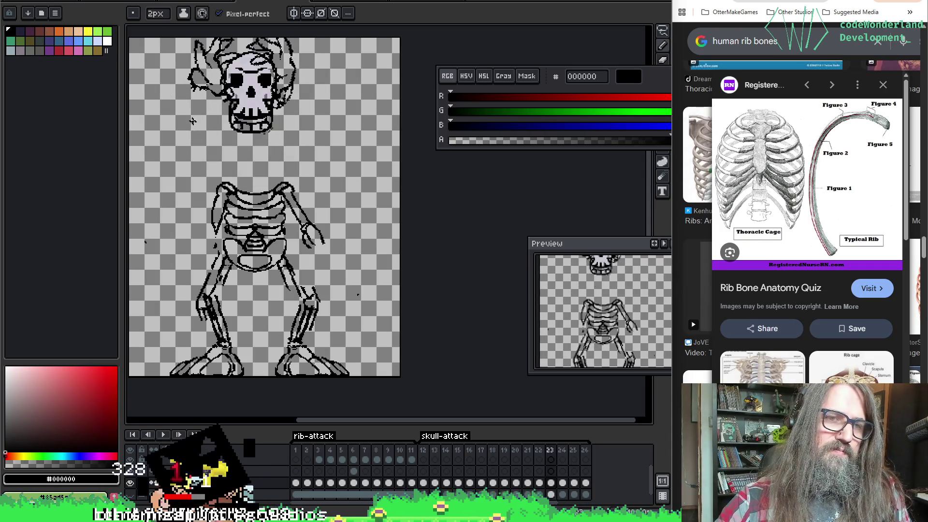
key(Left)
key(Right)
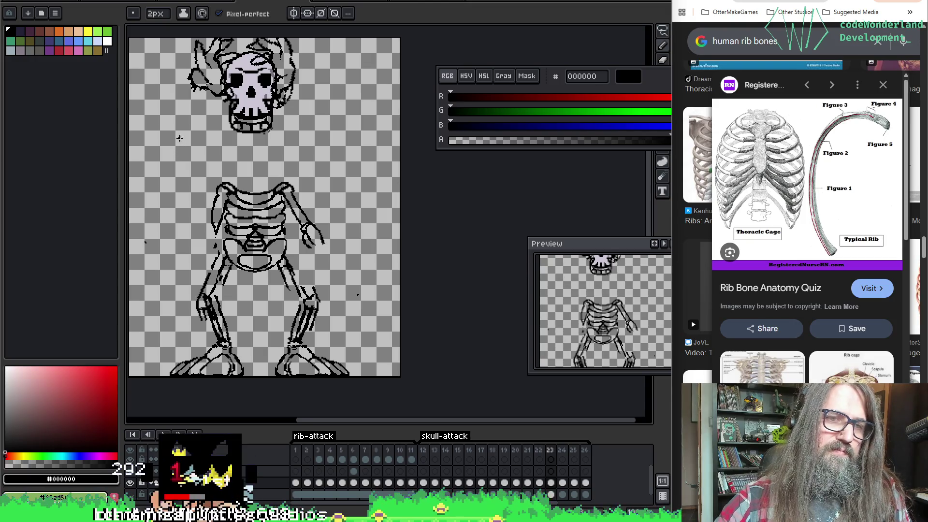
Turn on onion skin (F3), compare nearby poses, and advance through frame 24 to frame 25.
key(F3)
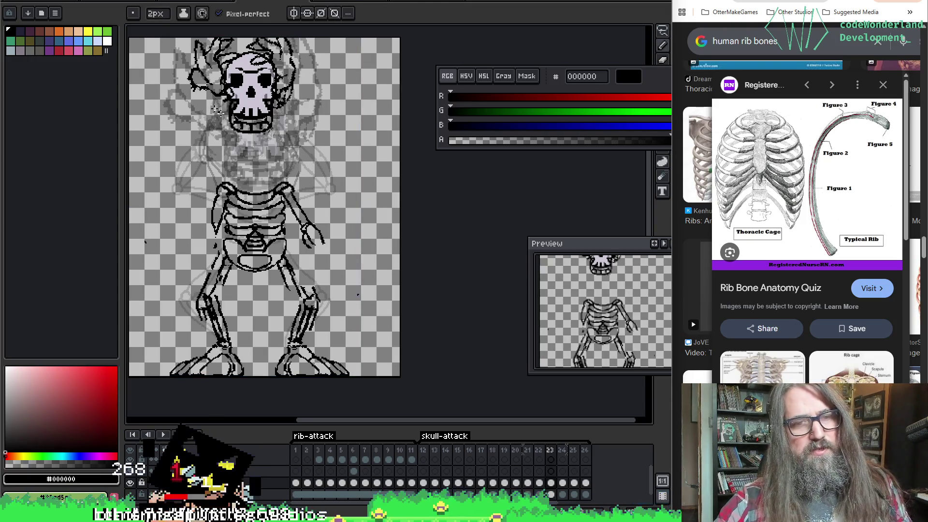
key(Left)
key(Left)
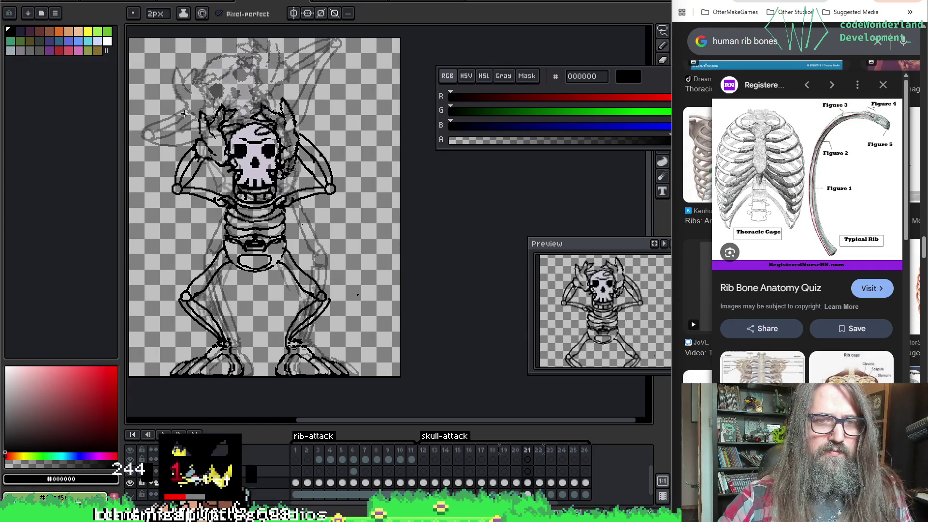
key(Right)
key(Right)
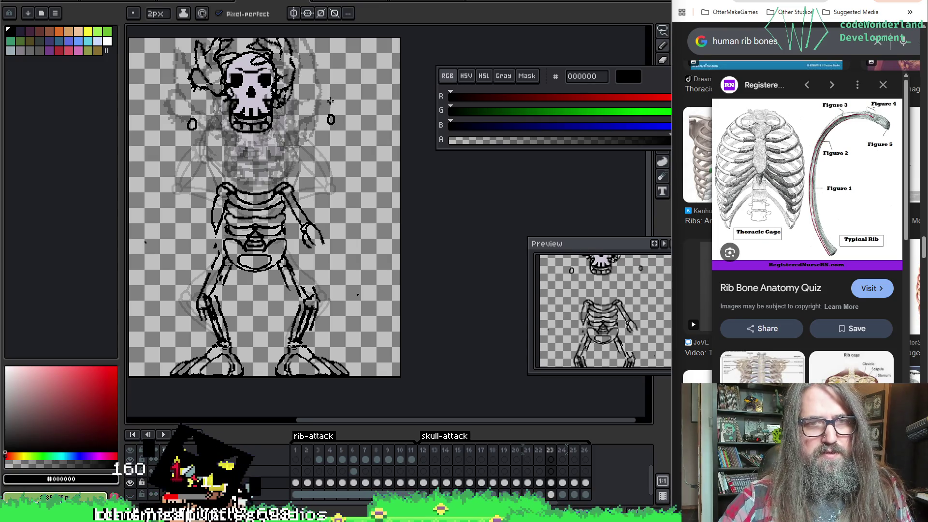
key(Right)
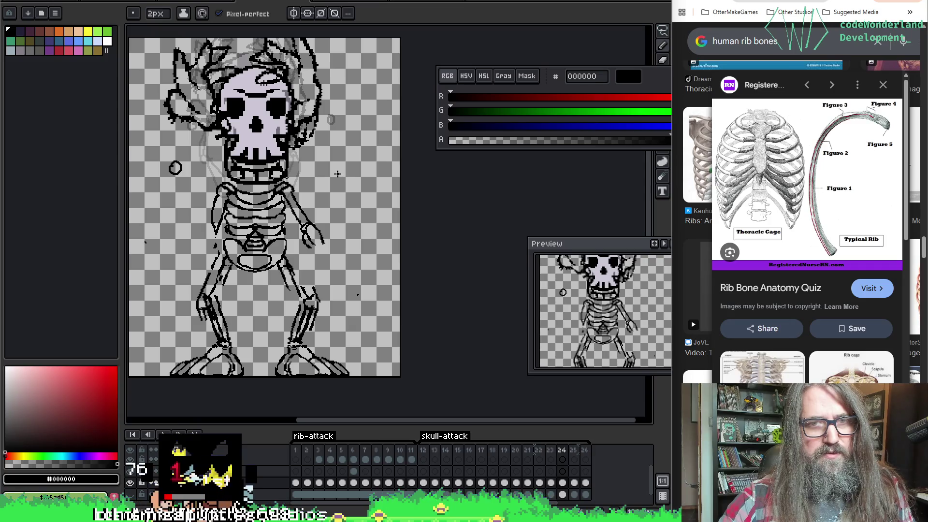
key(Right)
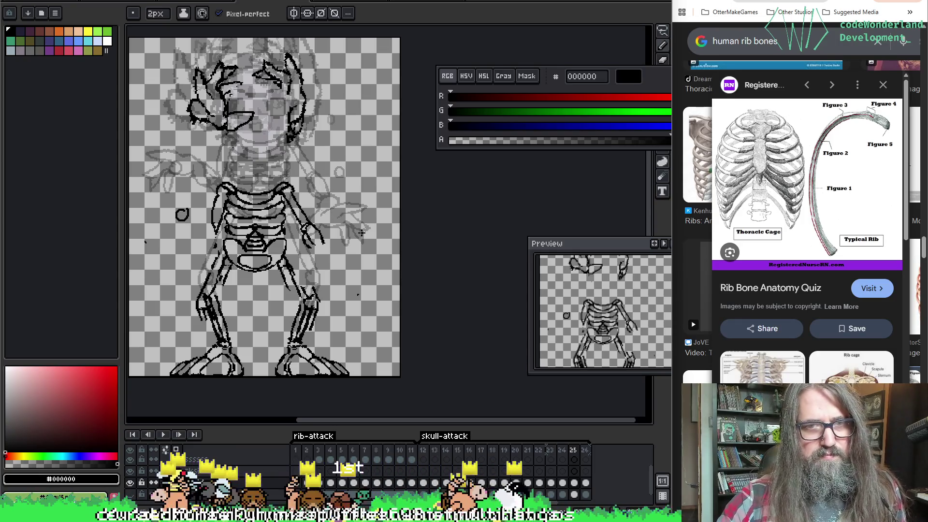
Draw a small circle right of frame 25's ribcage, flip frames to check it, and ready a freehand selection.
drag(343, 214, 345, 215)
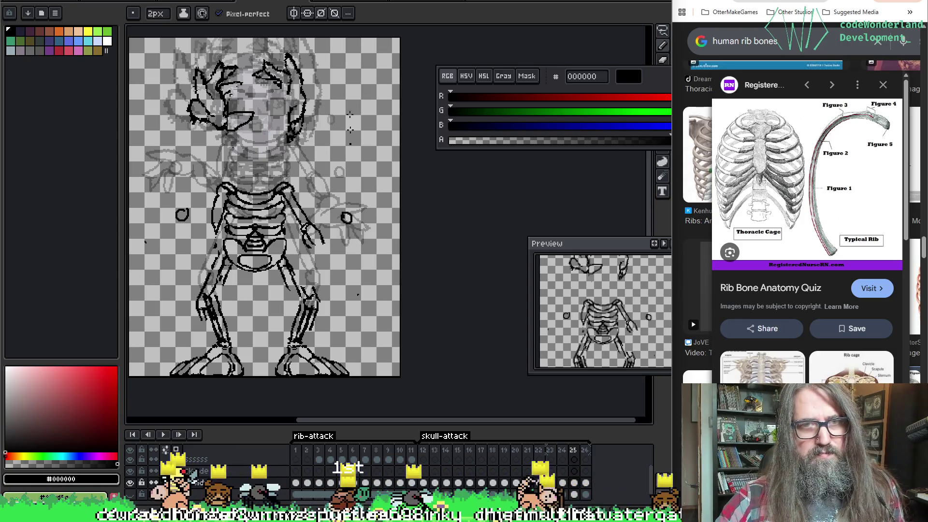
key(Left)
key(Right)
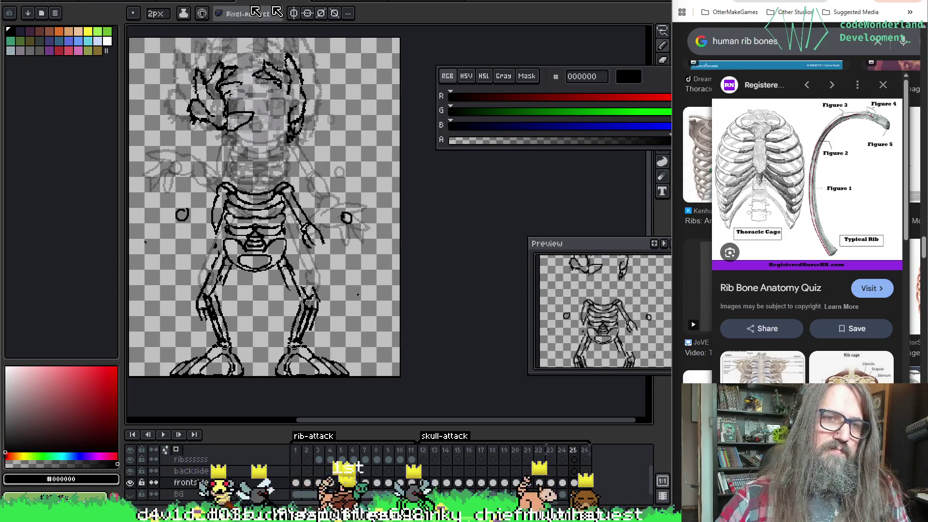
key(Right)
key(Left)
key(Left)
key(Right)
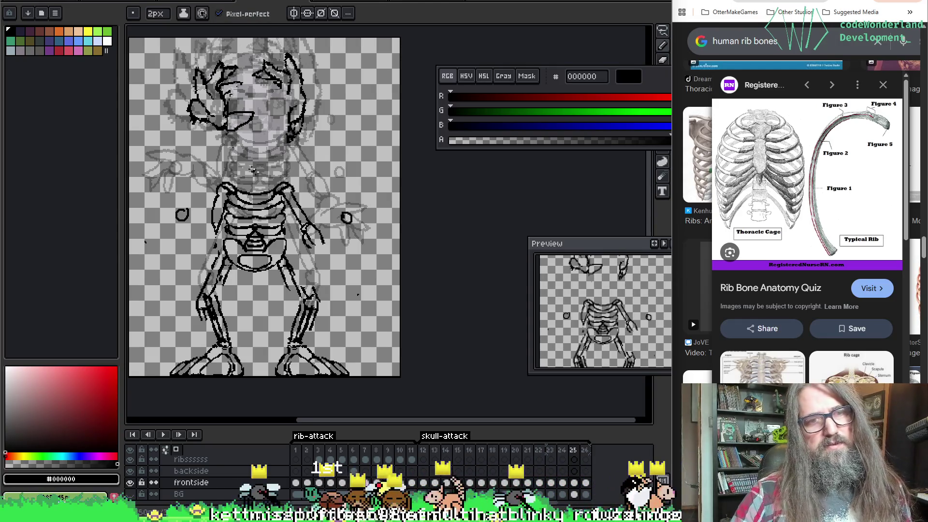
key(m)
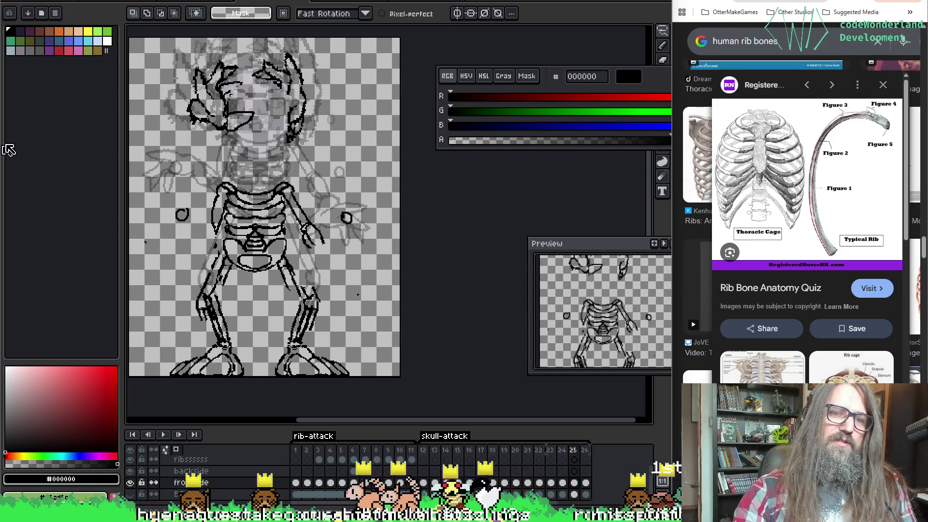
scroll(194, 52, up, 1)
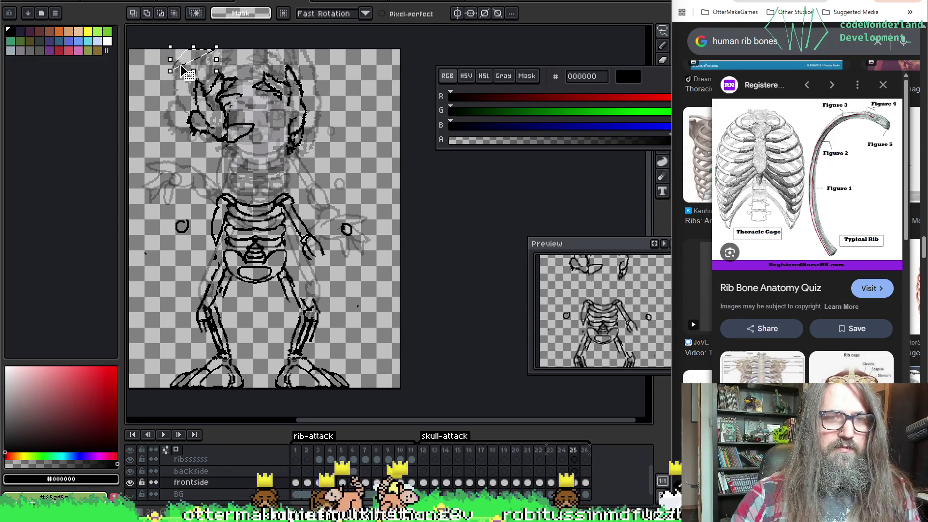
Delete the selected head line art from frame 25, then return to frame 24 with the pencil.
key(ctrl+d)
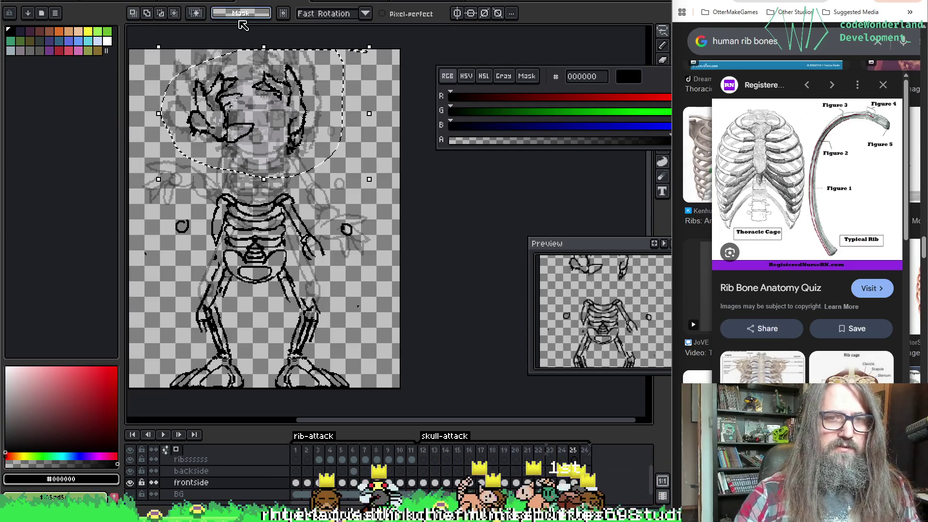
key(Delete)
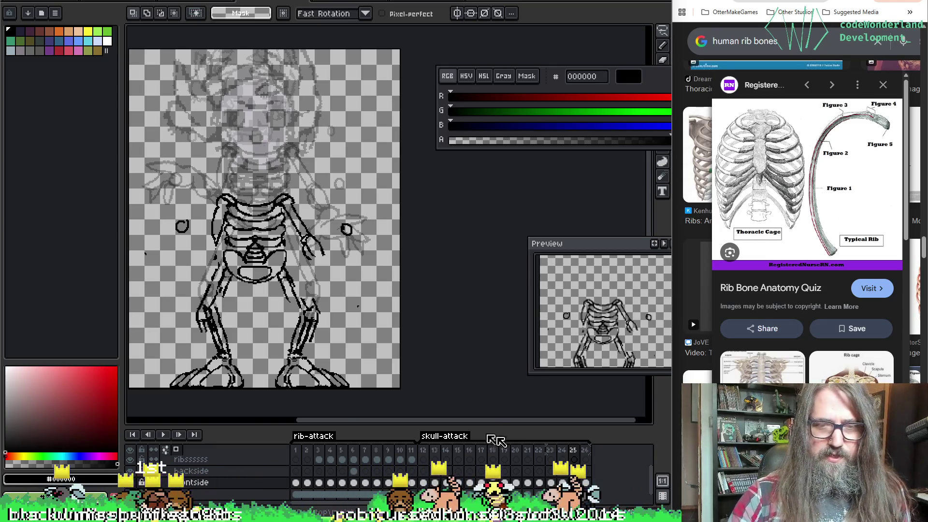
key(Left)
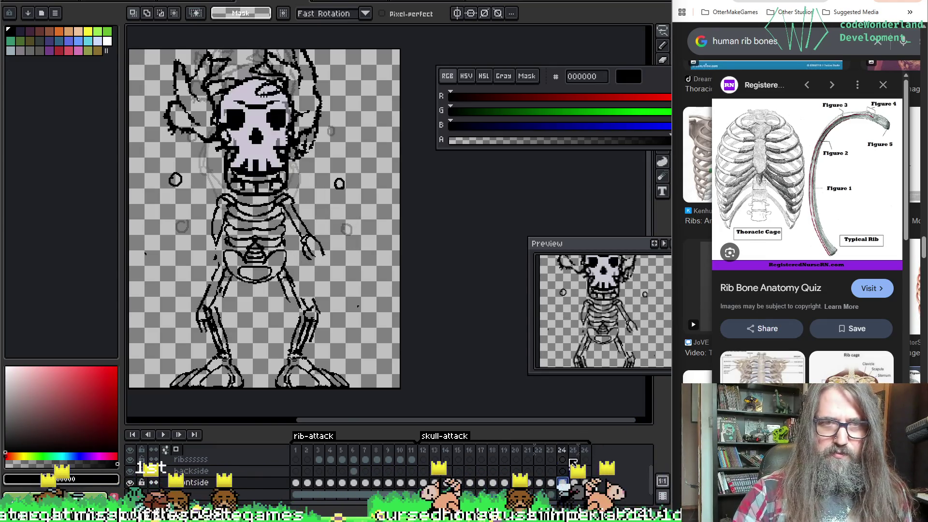
key(b)
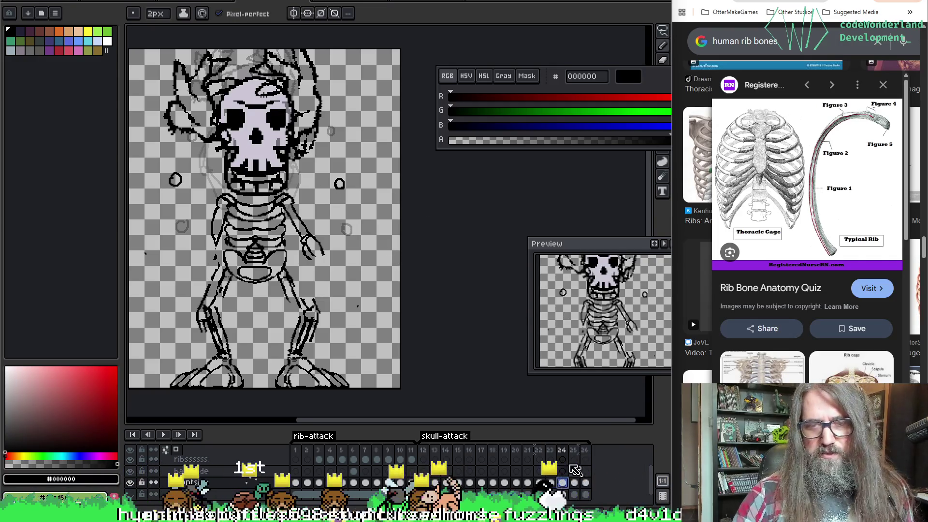
Flip between the skull-attack frames to compare poses, then ready a freehand selection on the arms-spread frame.
key(Right)
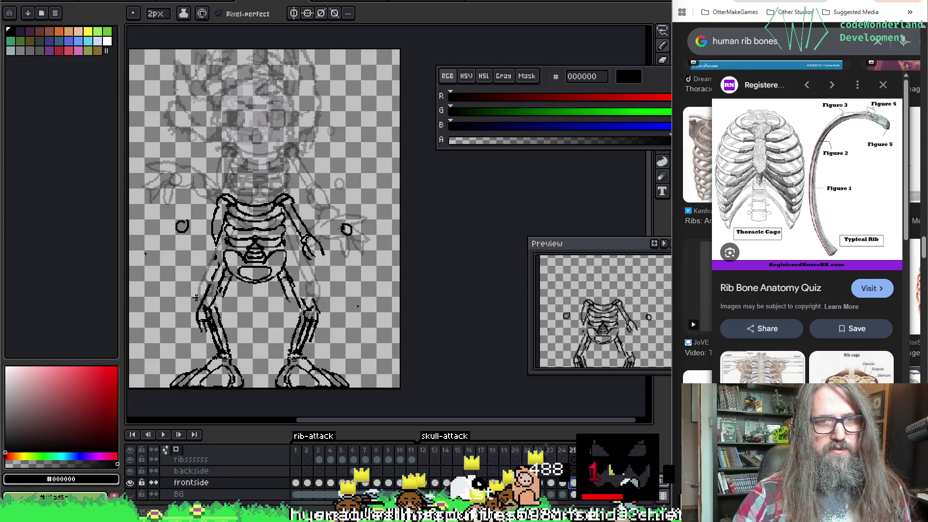
key(Left)
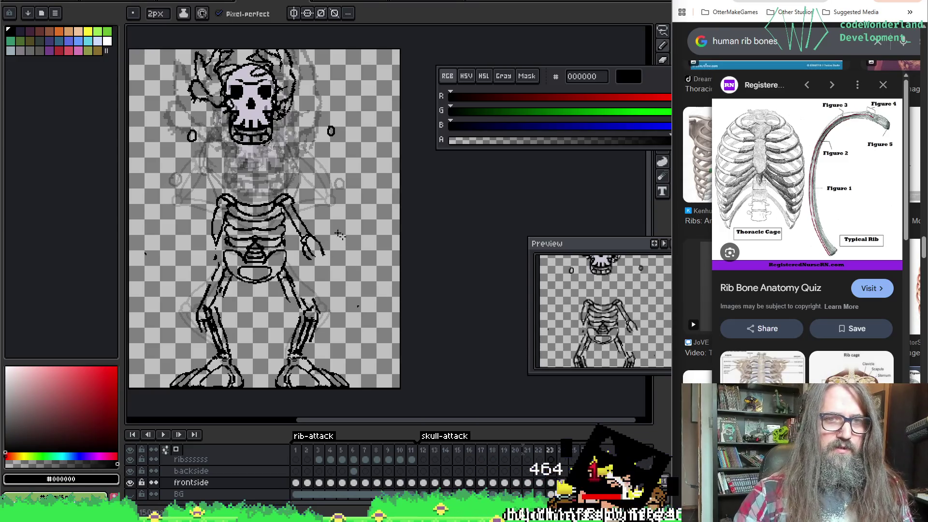
key(Left)
key(Left)
key(Left)
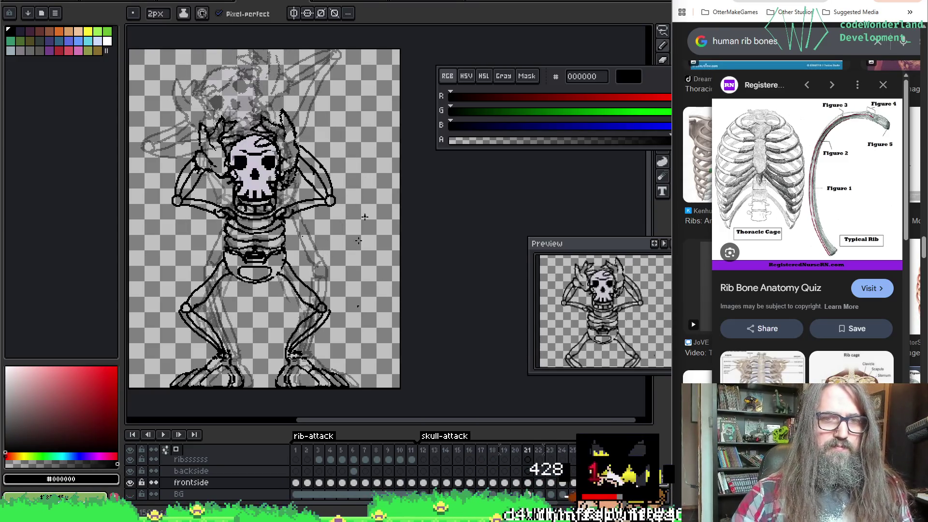
key(Left)
key(Left)
key(Left)
key(Left)
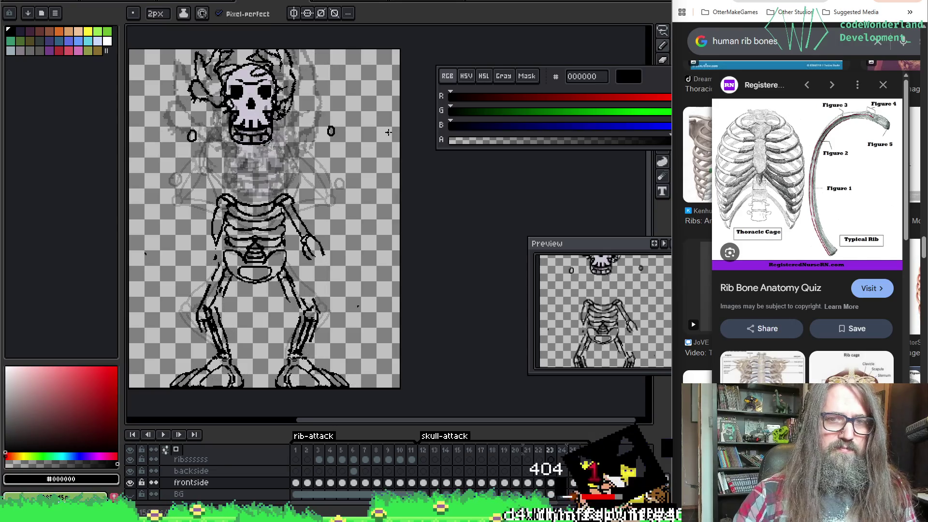
key(Left)
key(Left)
key(Left)
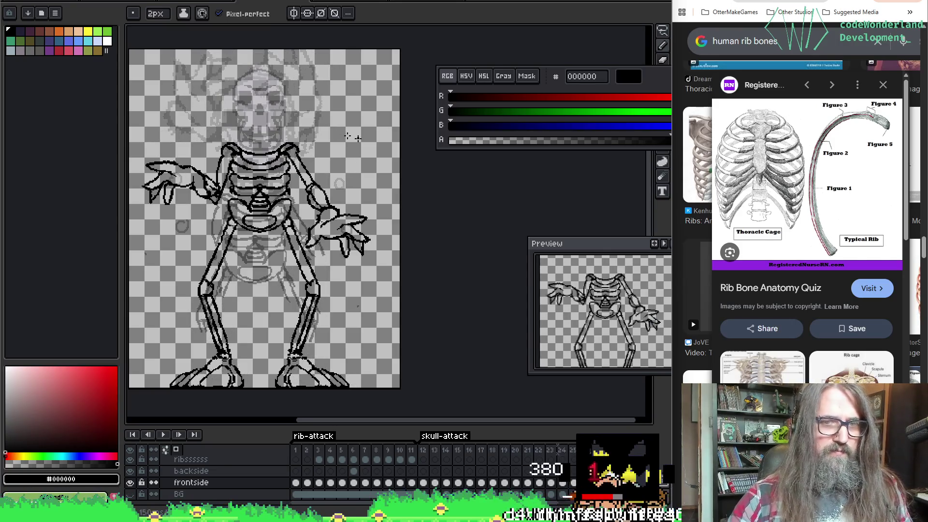
key(m)
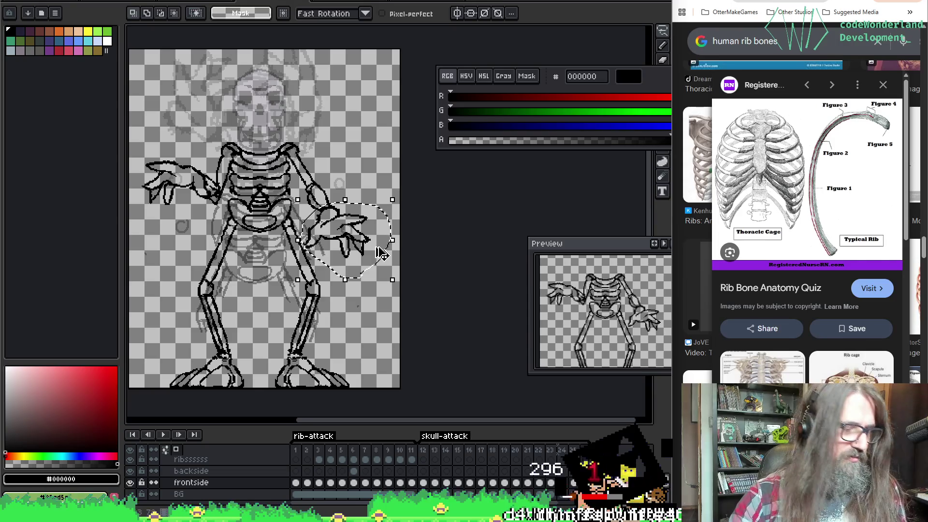
Turn the selected right hand into a custom brush and trial it over the poses in frames 22 and 23.
drag(379, 253, 383, 247)
key(b)
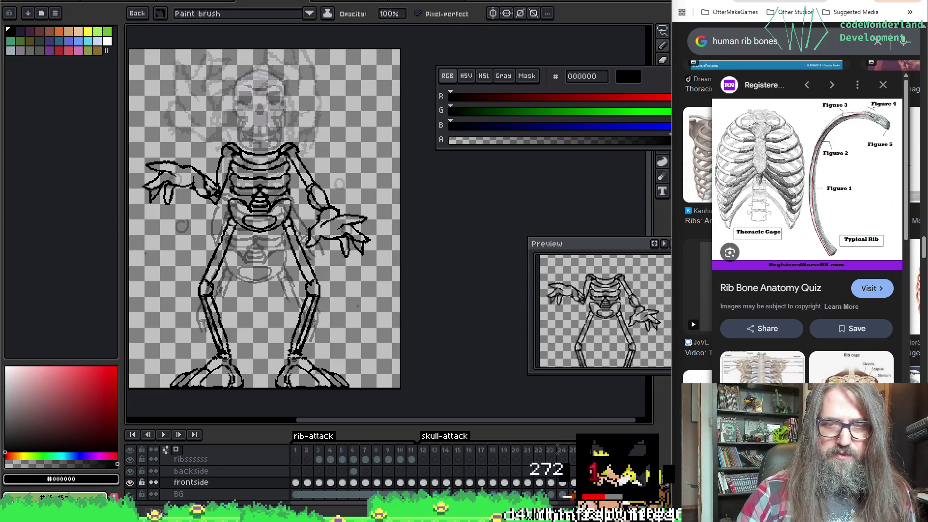
click(528, 483)
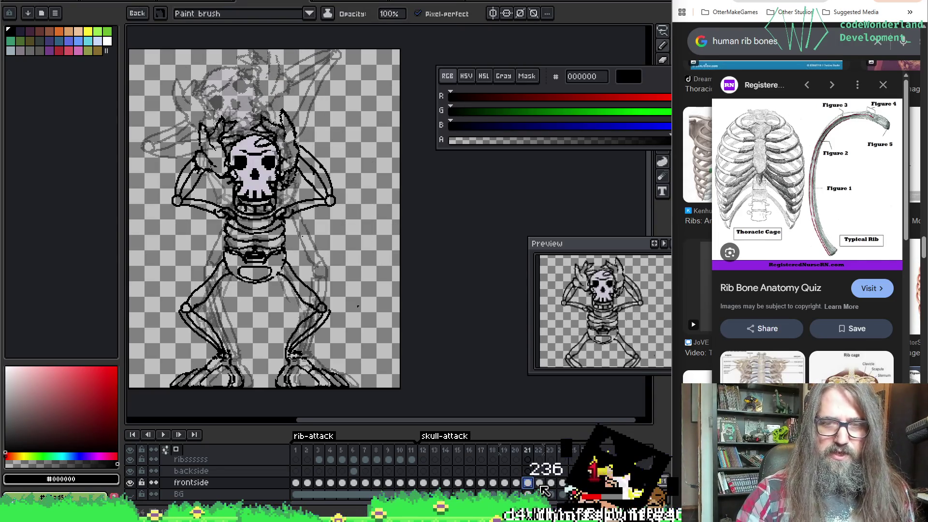
click(540, 483)
drag(251, 156, 276, 261)
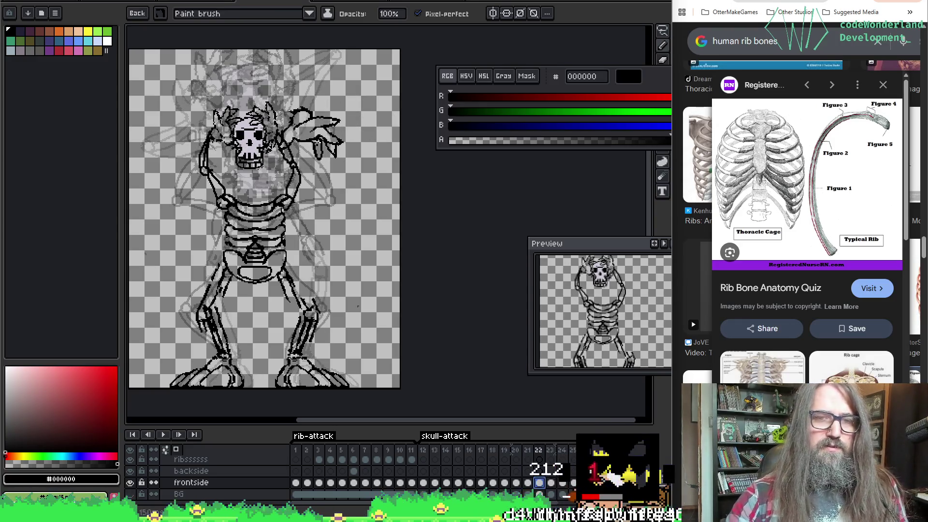
key(Right)
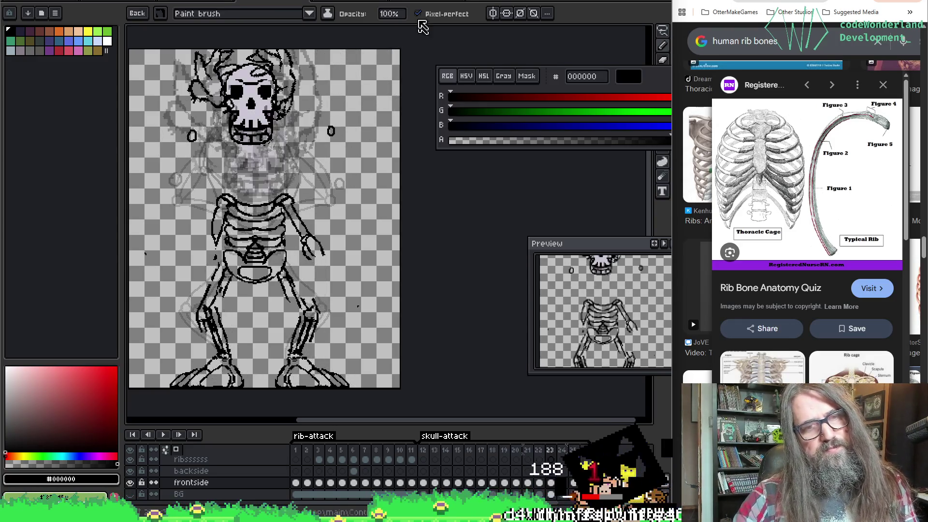
drag(403, 129, 312, 115)
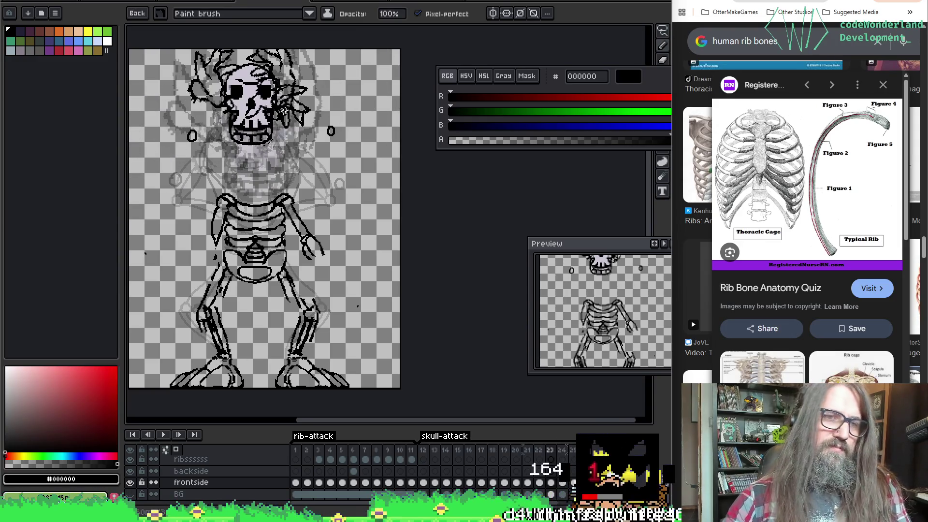
key(Right)
key(Right)
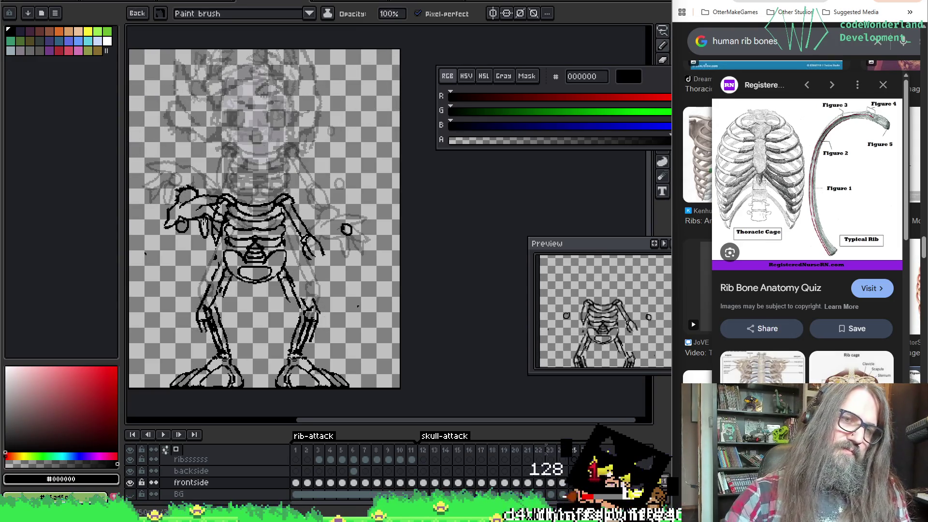
Move the clawed hand sketch up to the skeleton's upper right in frame 25, checking against frame 23.
drag(207, 203, 355, 254)
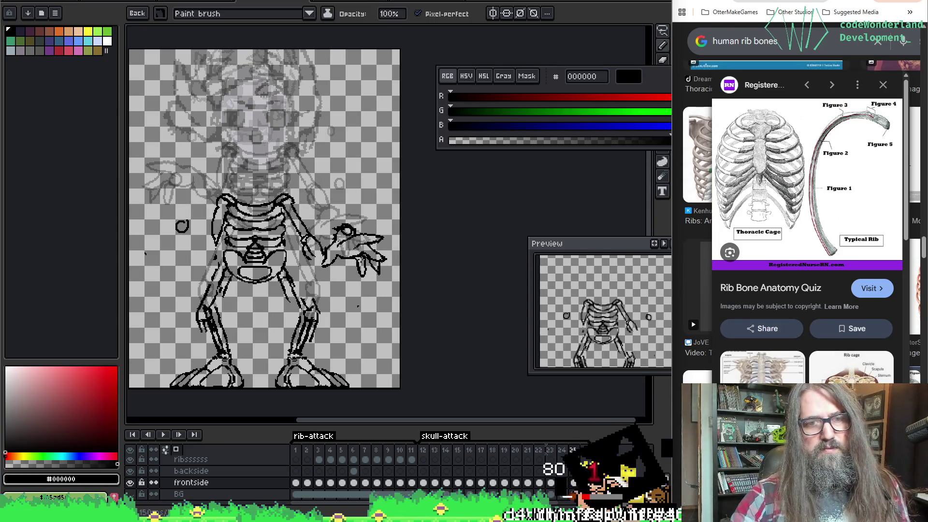
mouse_move(352, 251)
mouse_down()
mouse_move(327, 134)
mouse_move(359, 294)
mouse_up()
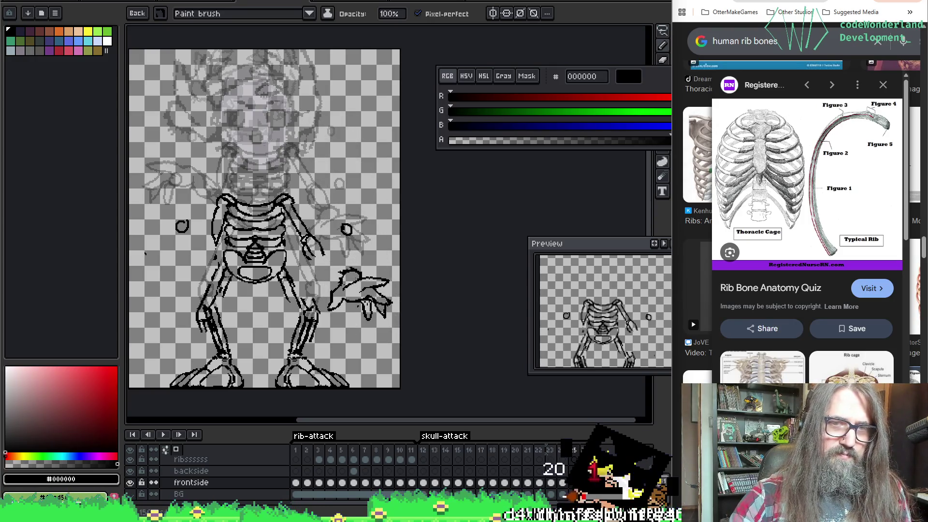
drag(360, 294, 359, 290)
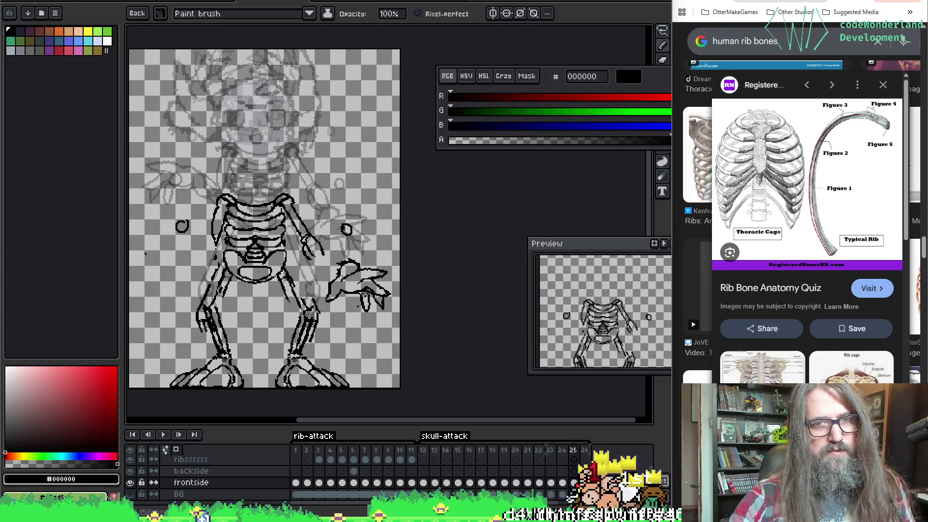
key(Left)
key(Left)
key(Right)
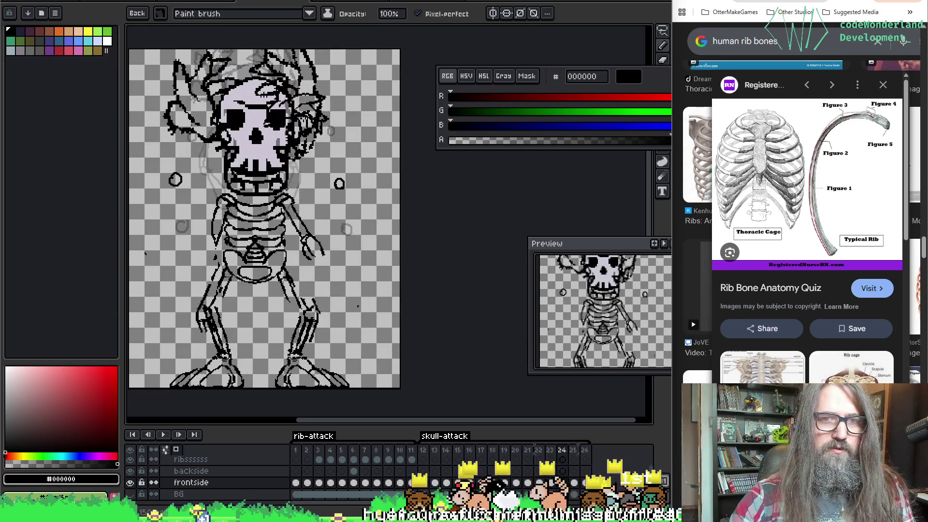
key(Right)
drag(364, 217, 364, 203)
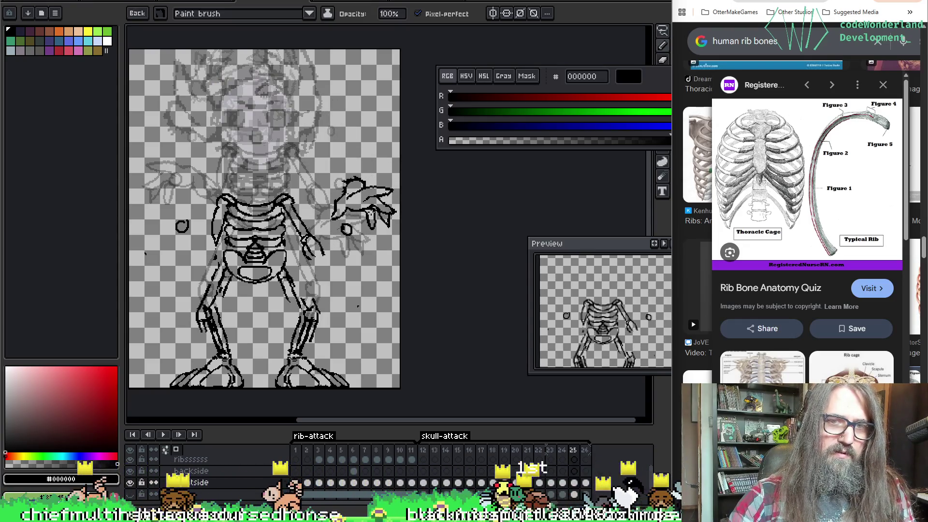
Paste a horizontally mirrored copy of the hand on the left side, play the animation, and pick a green colour.
key(ctrl+c)
key(ctrl+v)
key(shift+h)
key(Return)
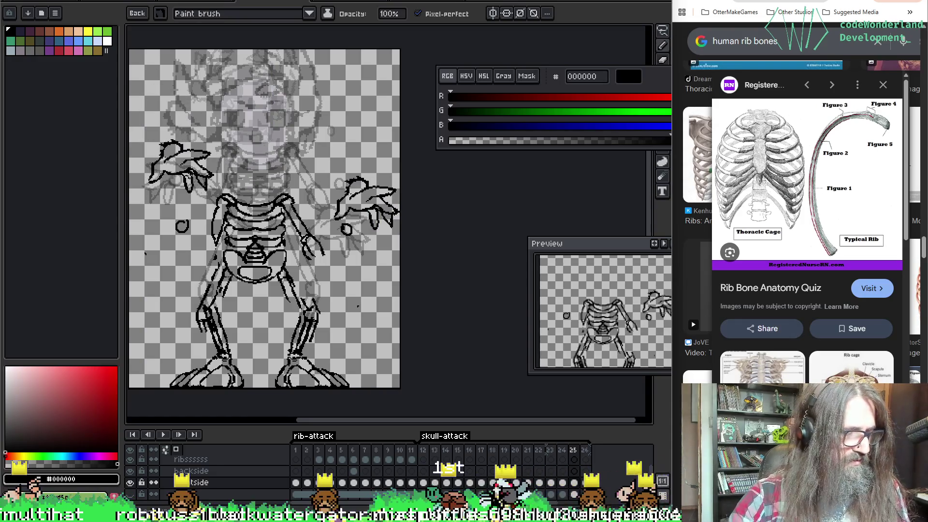
click(56, 393)
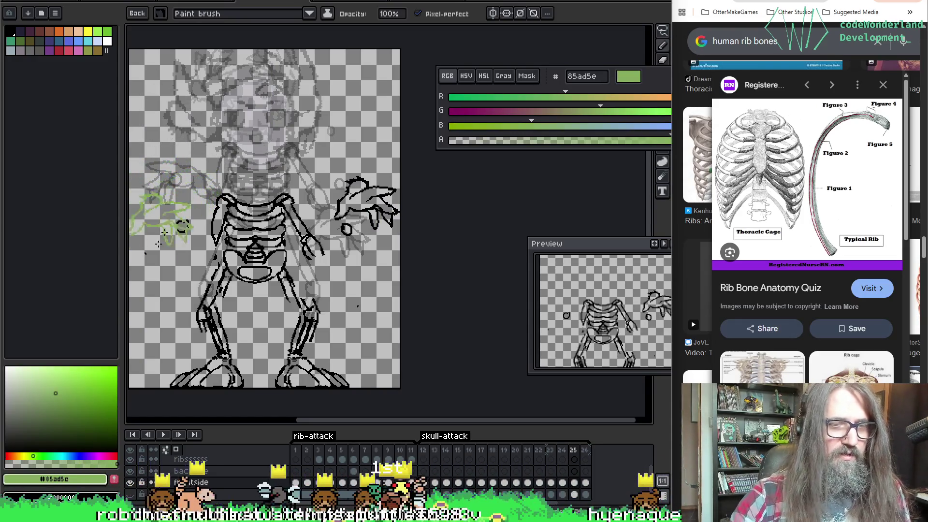
Return the drawing colour to black and undo the stray pencil stroke.
drag(55, 393, 58, 449)
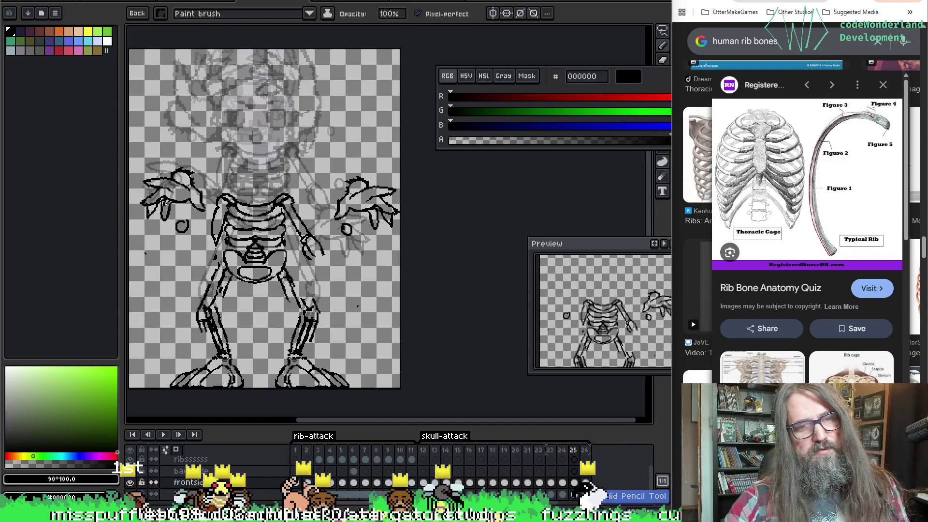
key(ctrl+z)
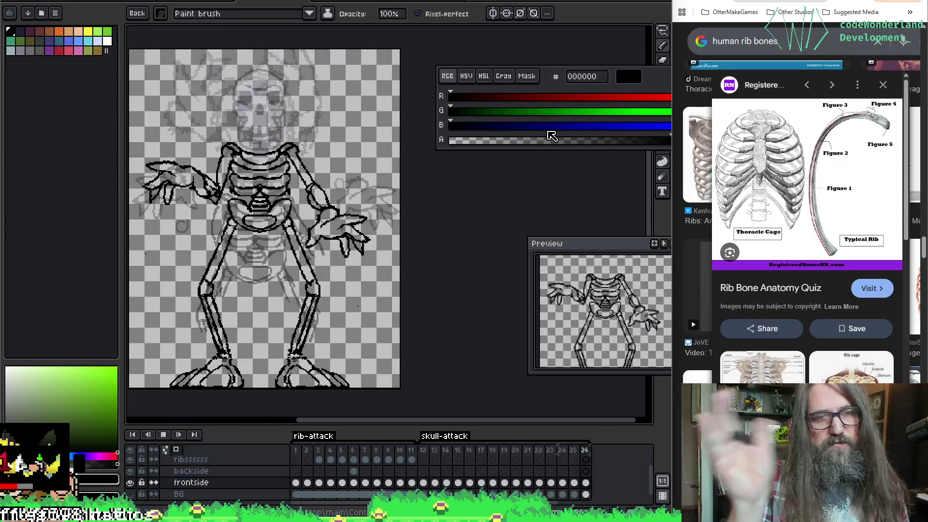
scroll(348, 203, up, 1)
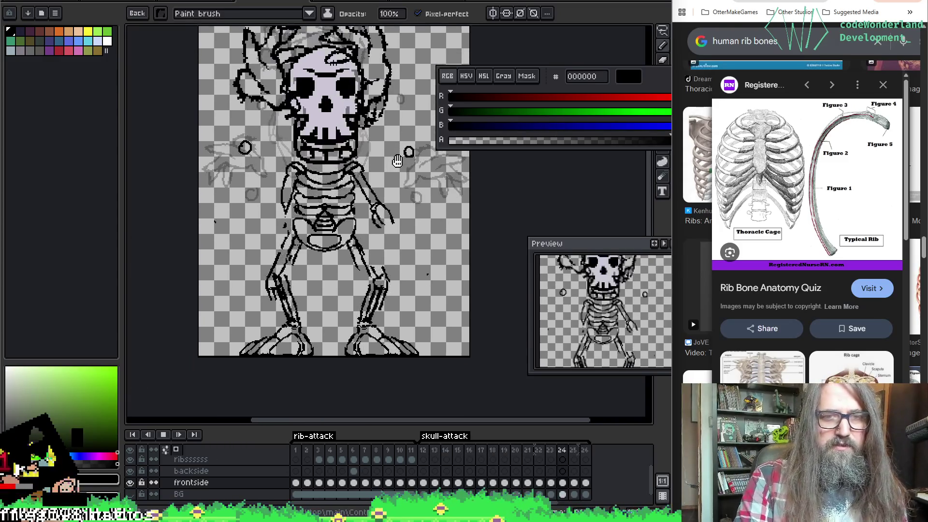
scroll(348, 204, down, 2)
scroll(347, 204, up, 1)
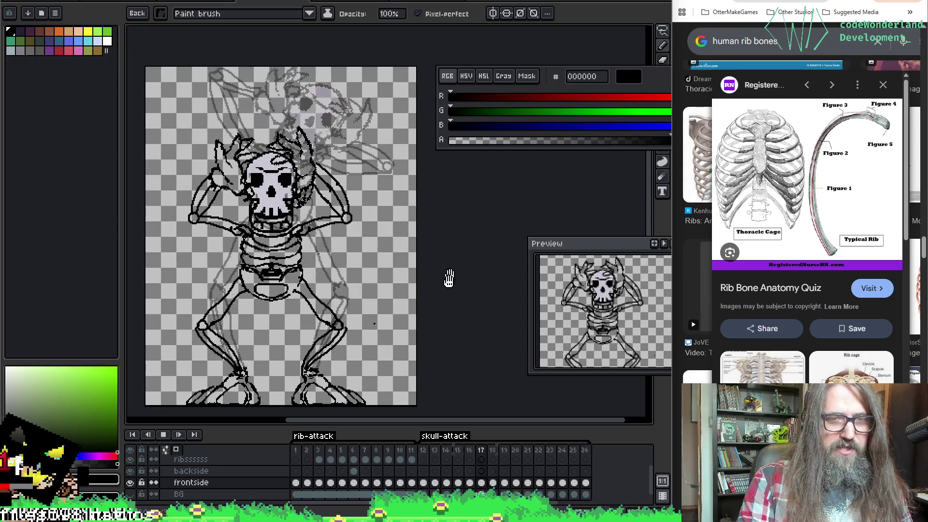
scroll(445, 284, up, 1)
scroll(457, 247, down, 1)
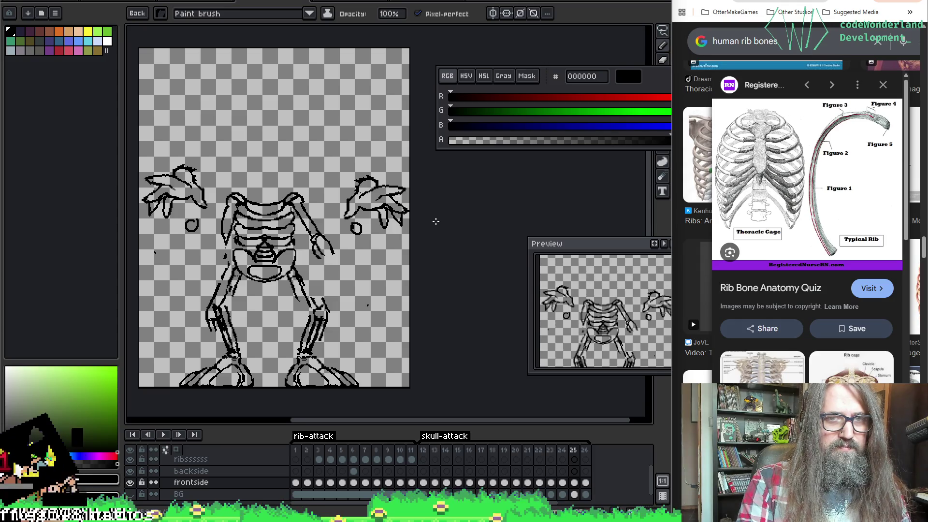
scroll(437, 215, up, 1)
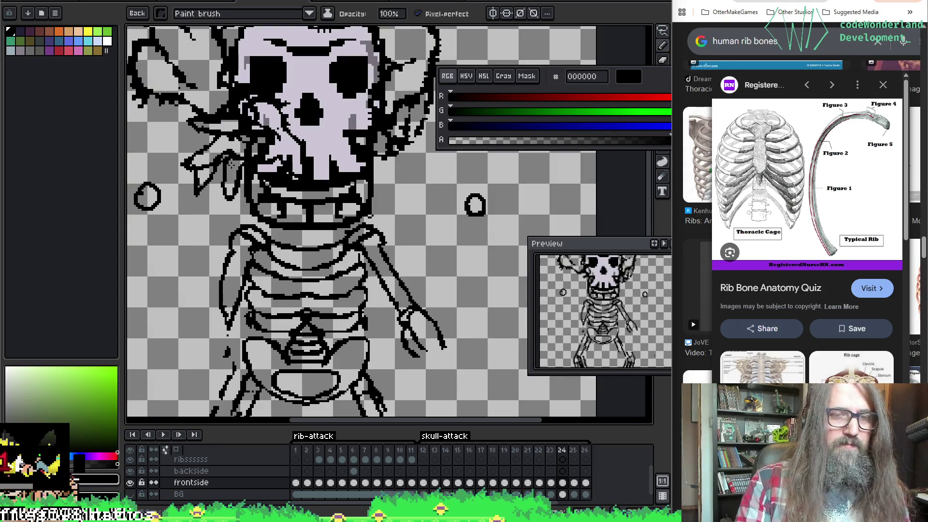
scroll(437, 216, down, 1)
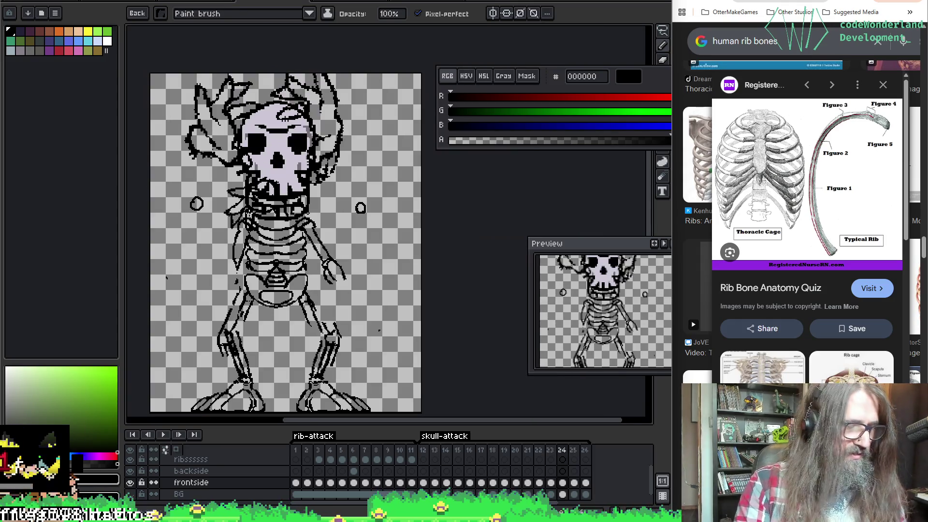
click(137, 13)
With a 2px brush draw the curved arm down the skull's left in frame 24, tidy the ribs with eraser and pencil, then step to frame 22.
click(138, 45)
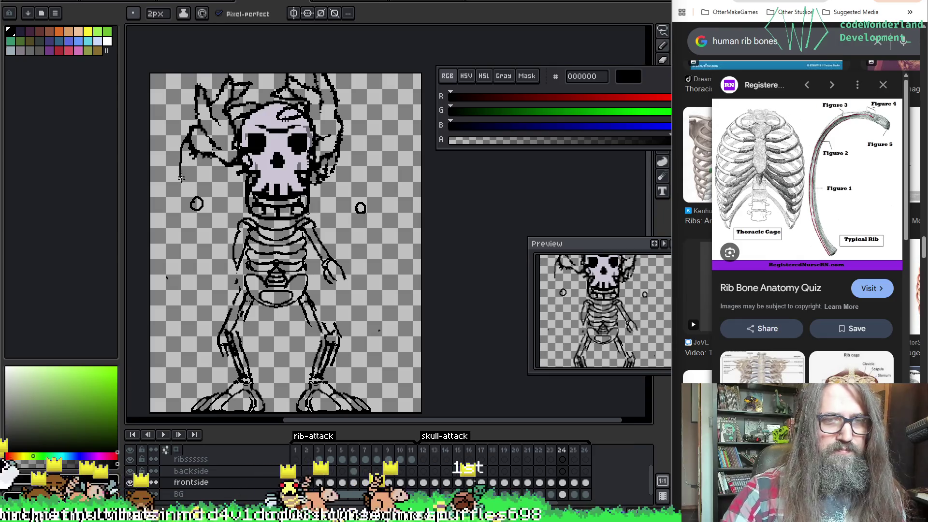
mouse_move(186, 149)
mouse_down()
mouse_move(193, 205)
mouse_move(194, 167)
mouse_up()
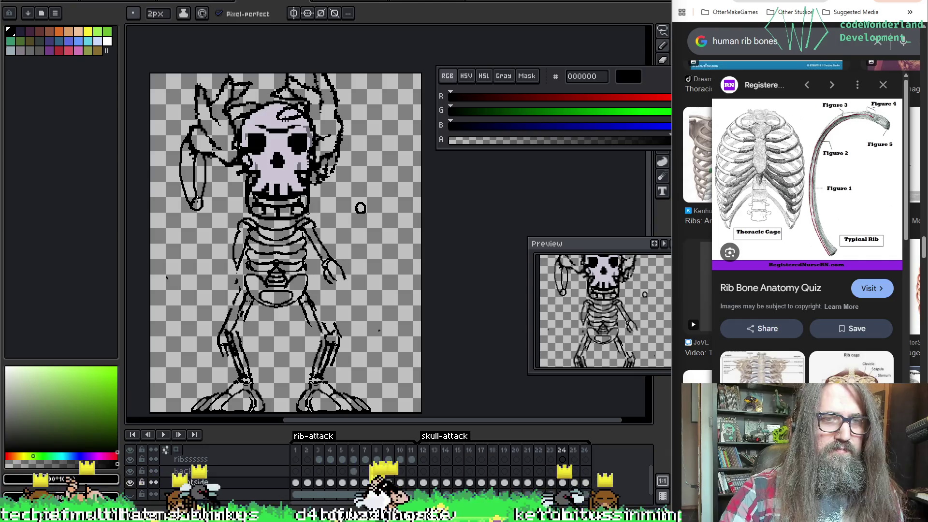
key(e)
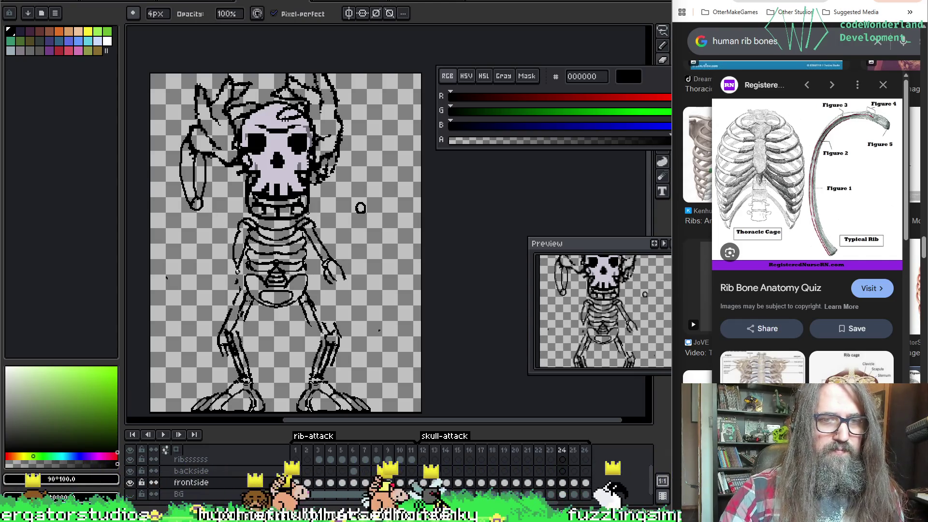
key(plus)
key(plus)
key(plus)
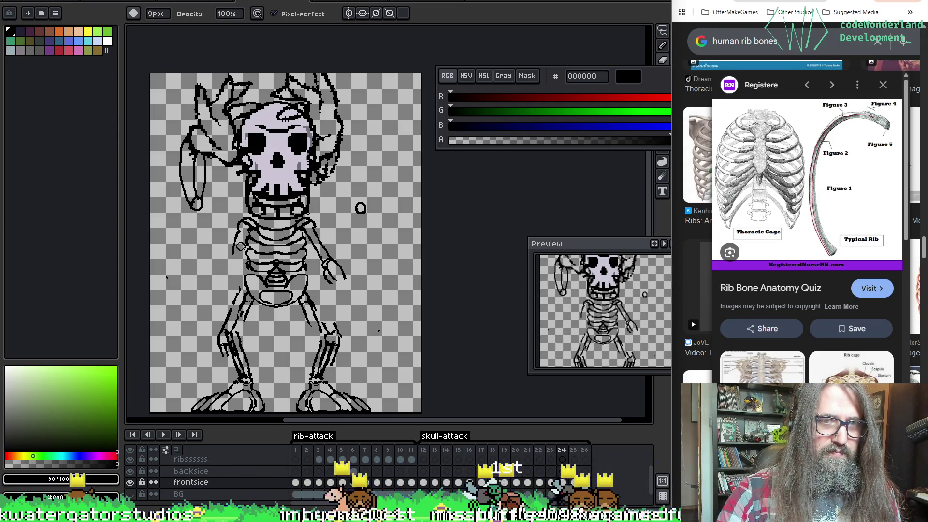
key(e)
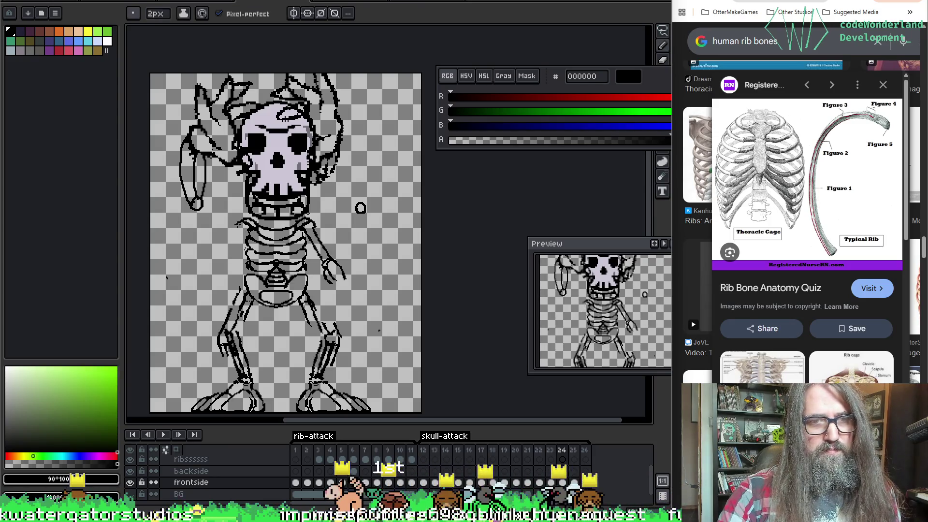
key(b)
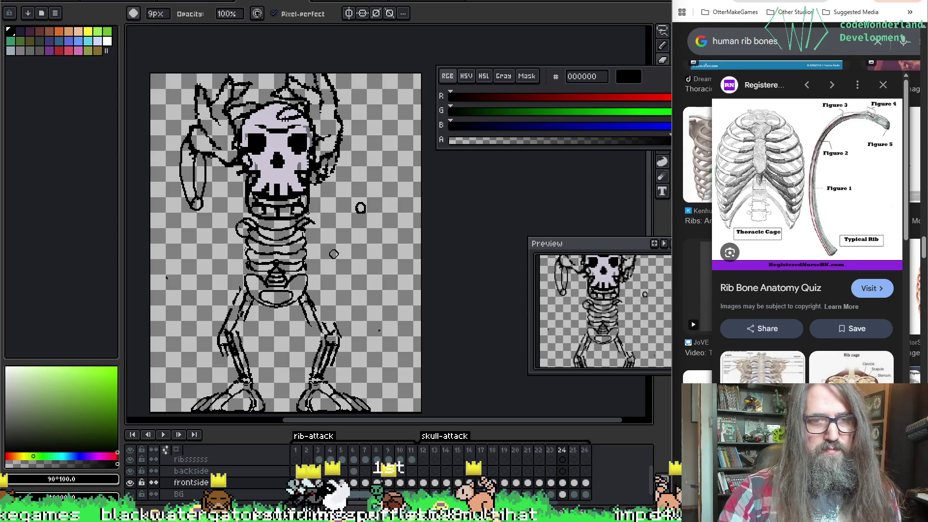
key(e)
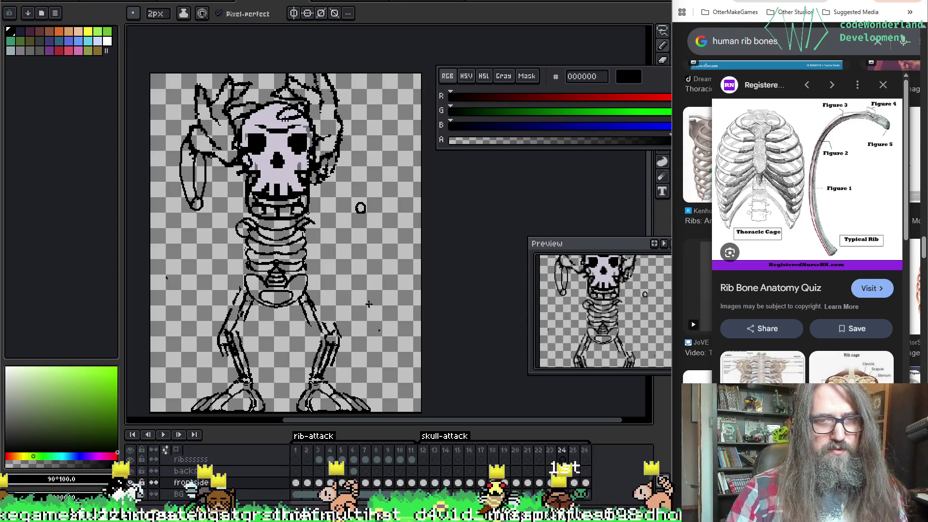
key(comma)
key(comma)
key(period)
key(comma)
key(comma)
key(period)
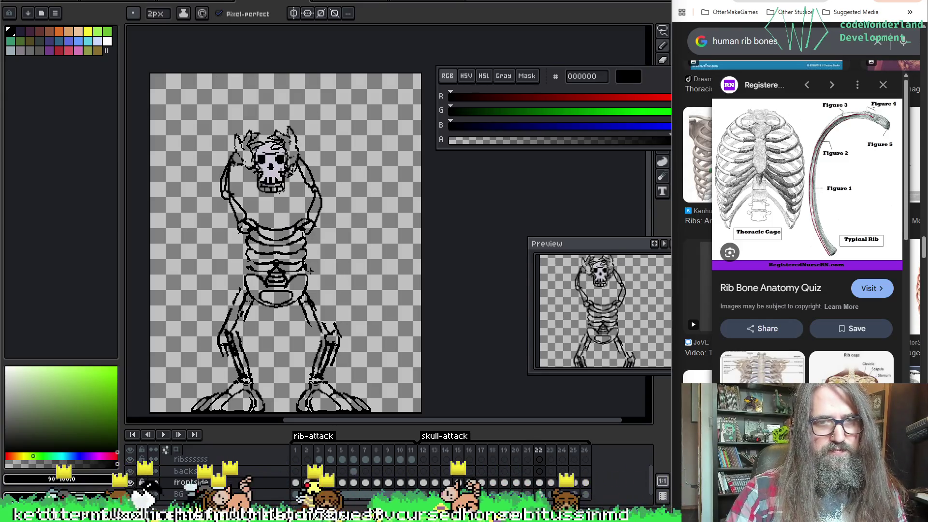
key(period)
key(comma)
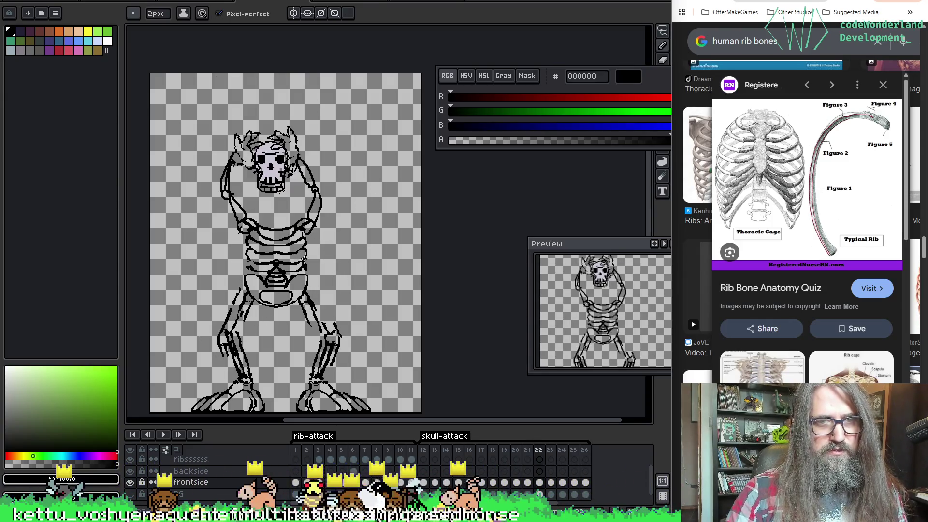
key(period)
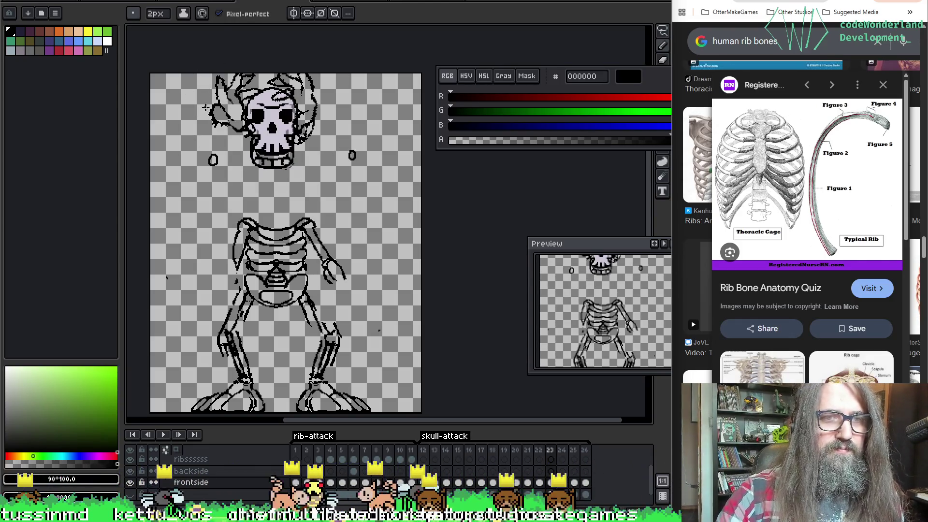
key(ctrl)
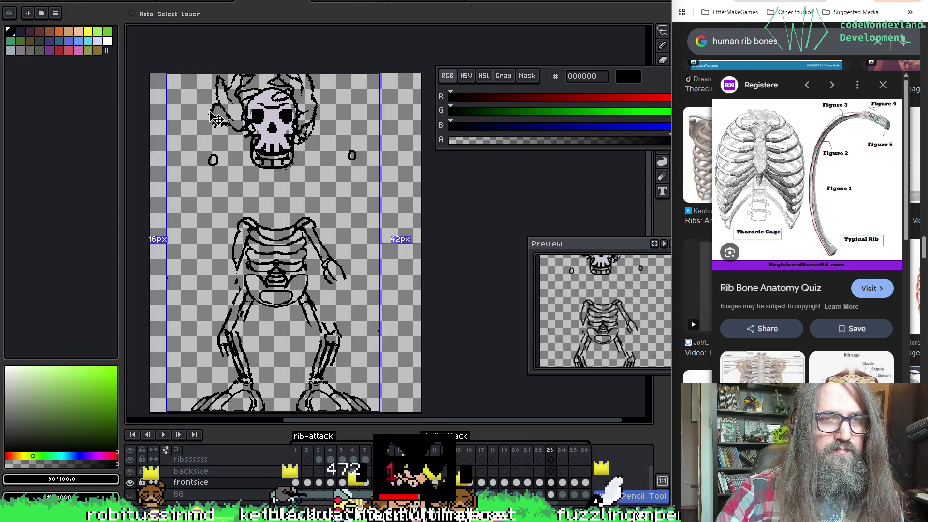
key(ctrl)
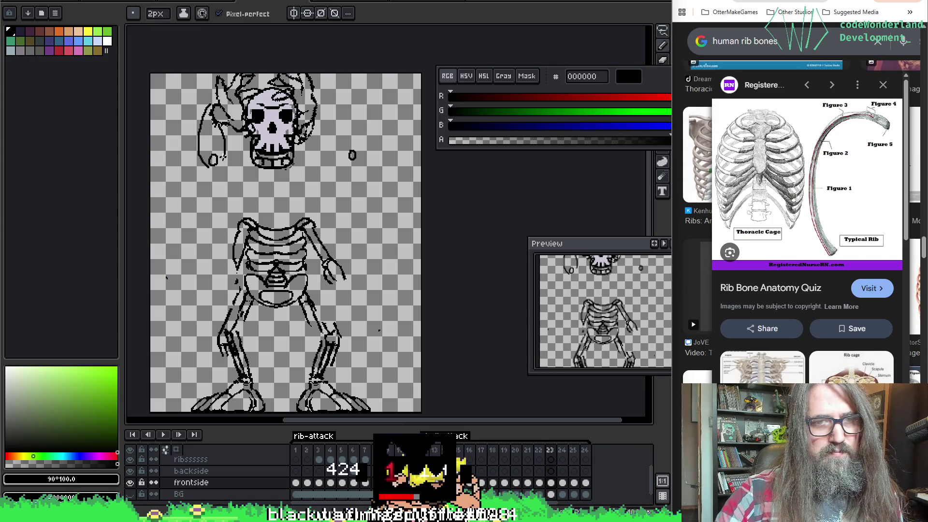
key(ctrl+z)
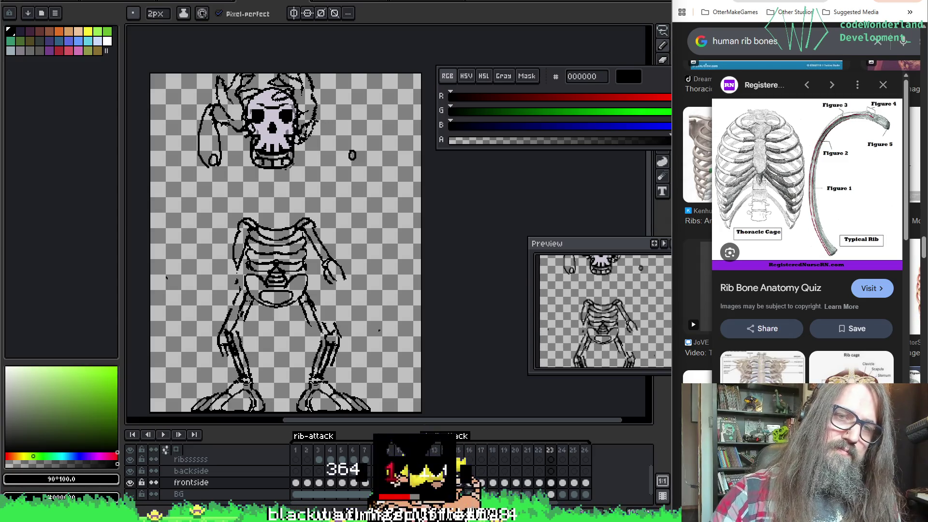
key(ctrl+z)
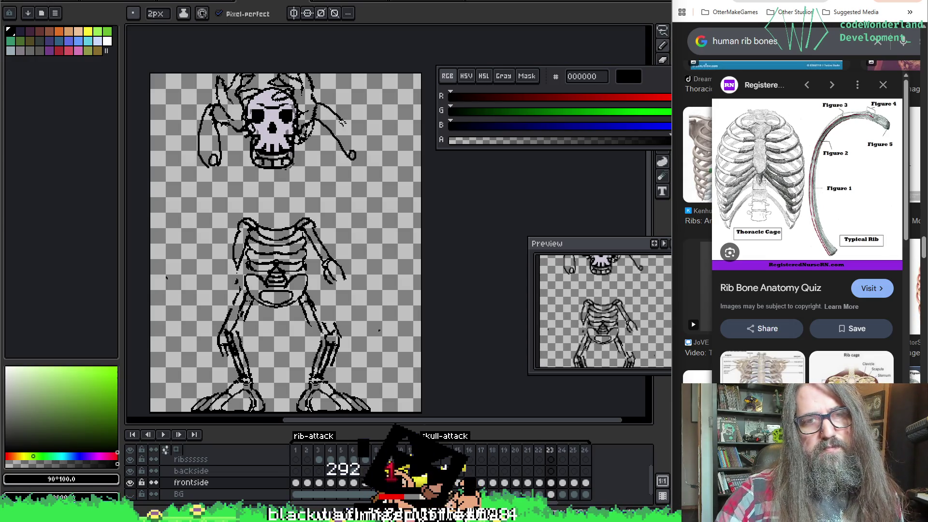
key(ctrl+z)
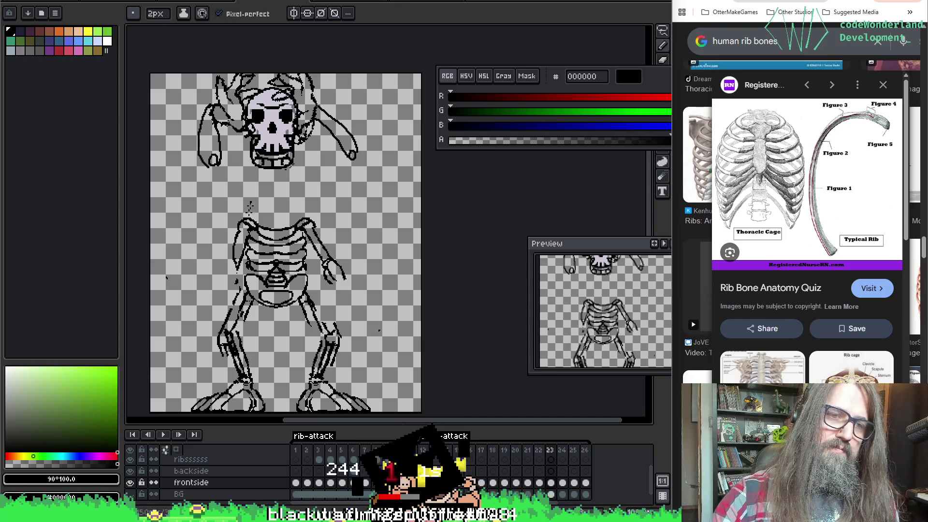
key(e)
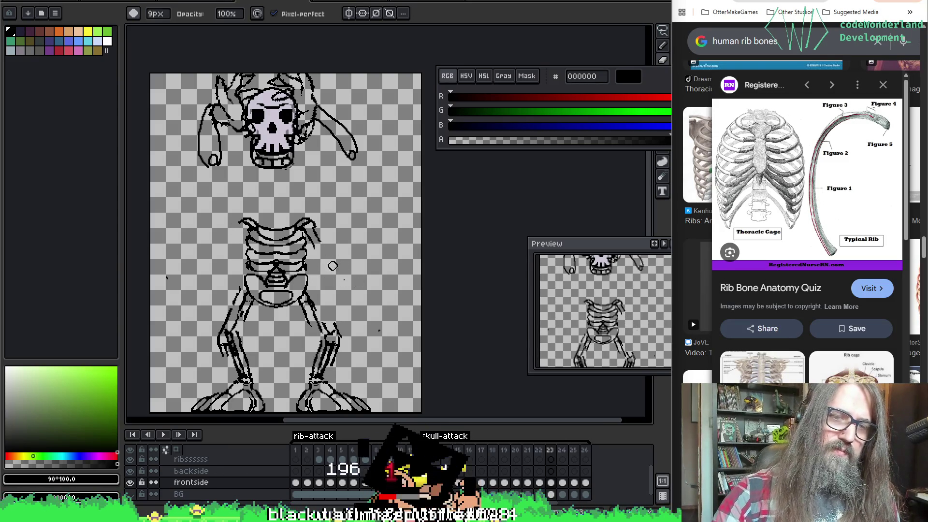
key(b)
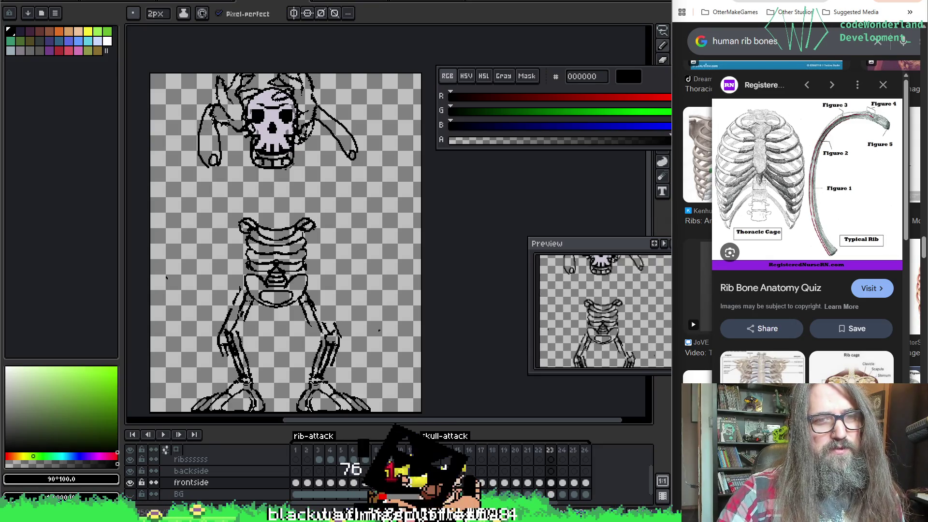
key(ctrl)
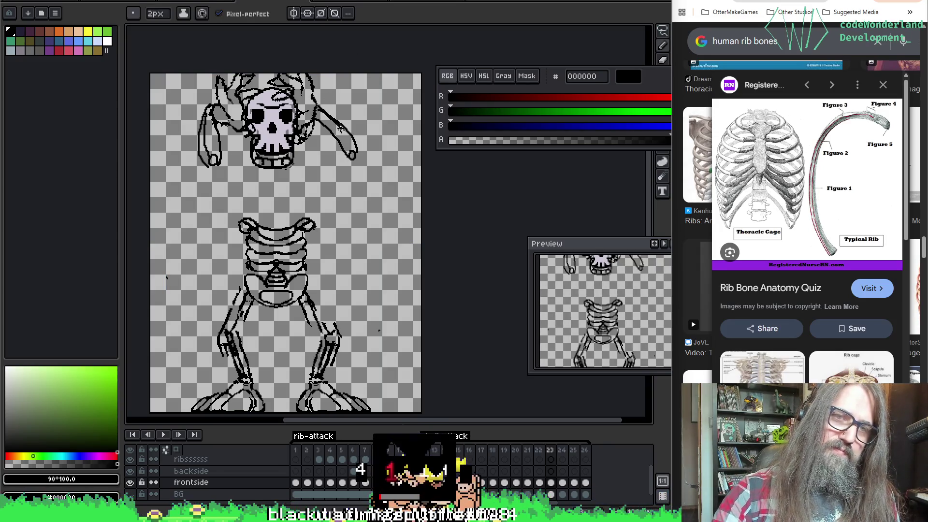
key(ctrl)
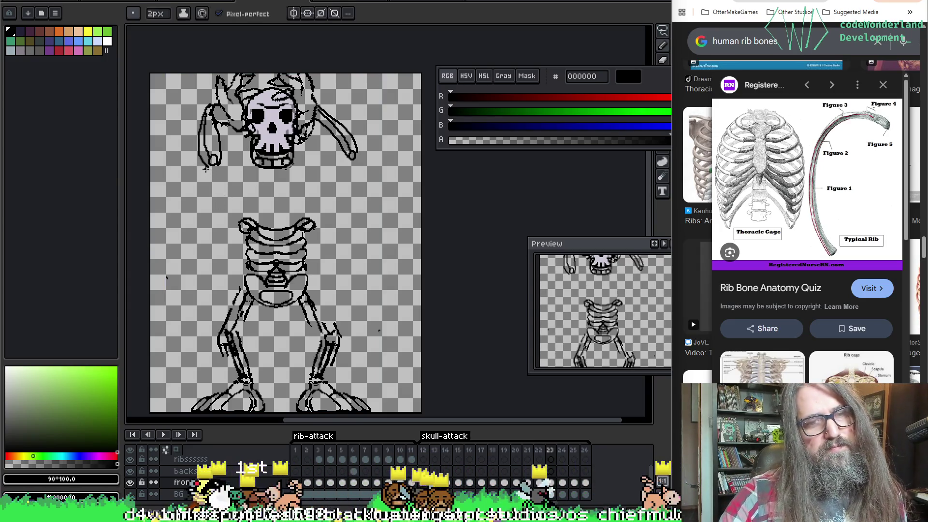
drag(215, 168, 231, 202)
Restore the long arm line to the ribcage, bring the other arm down to the body, then start frame 24's arm toward the loop mark.
key(ctrl+z)
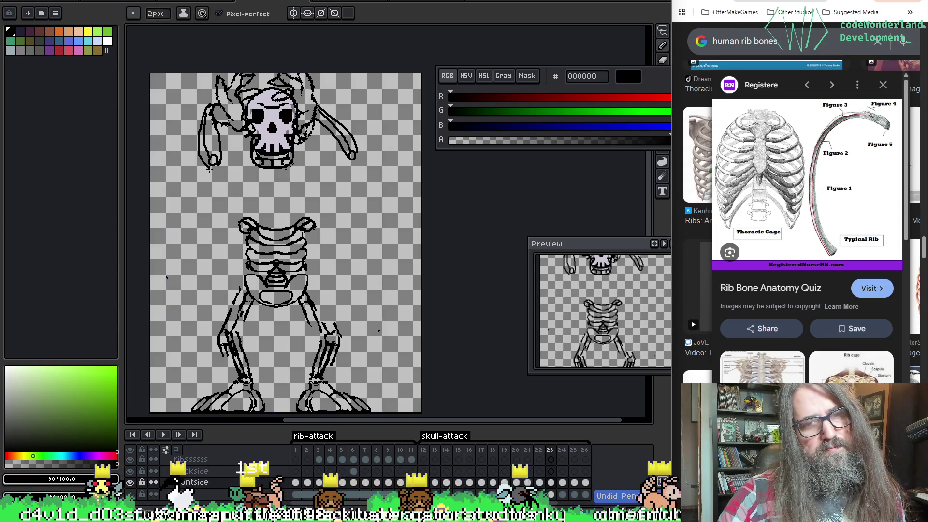
key(ctrl+z)
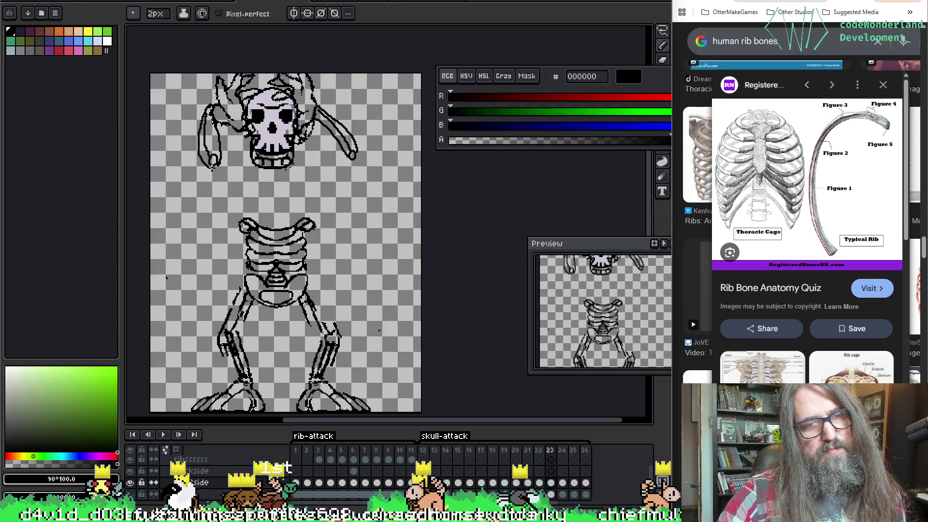
key(ctrl+y)
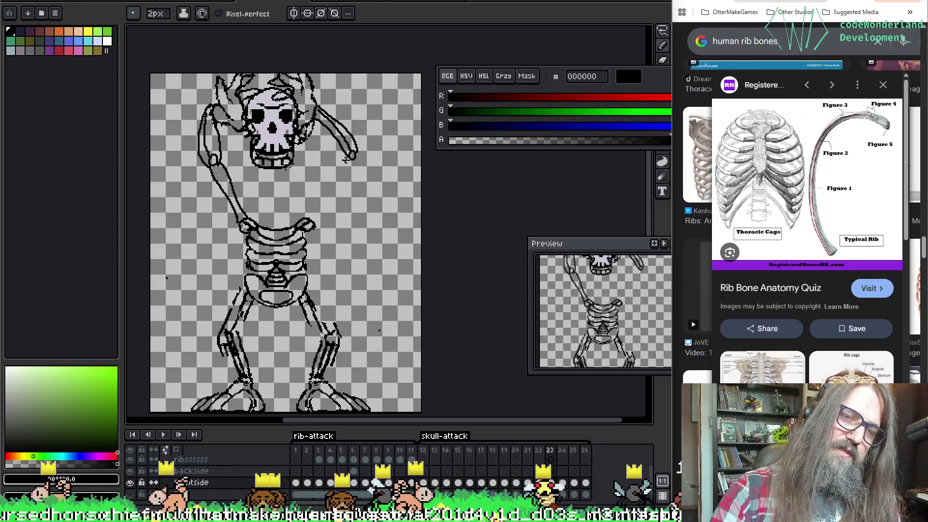
drag(345, 161, 334, 188)
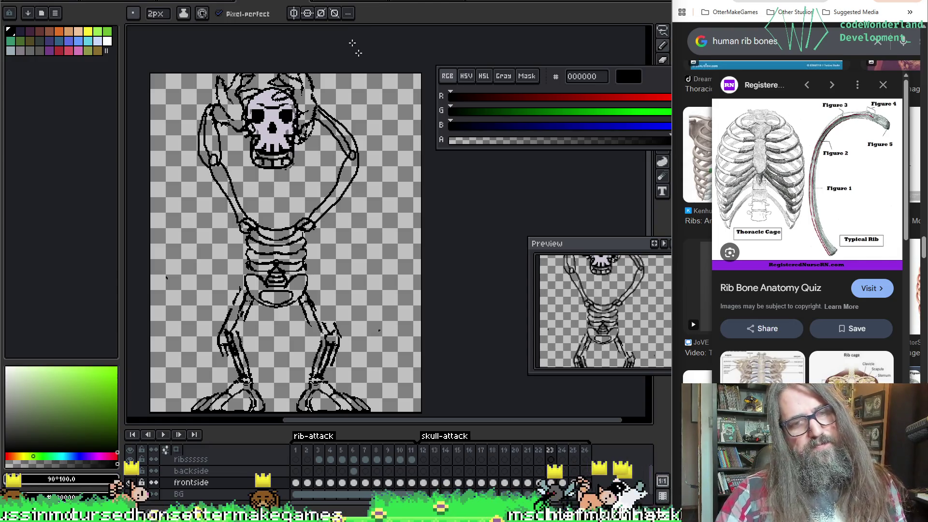
key(Right)
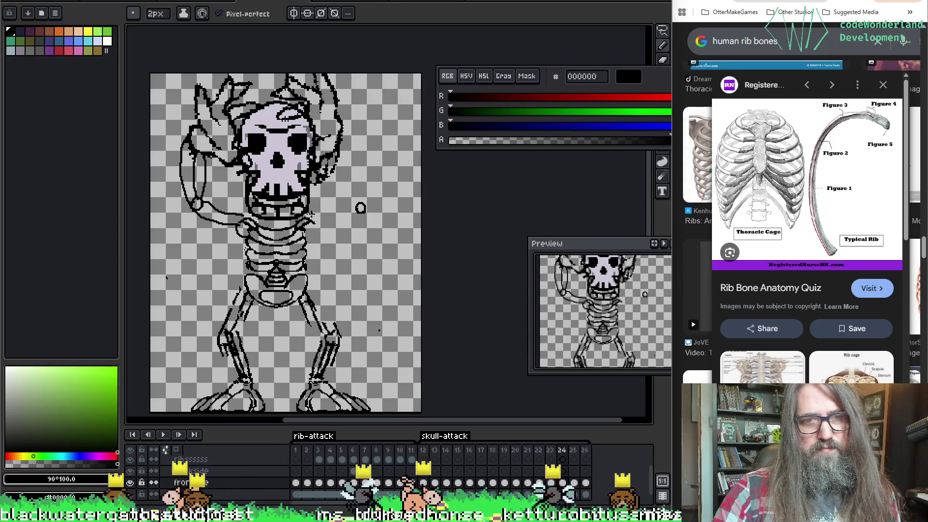
drag(312, 215, 363, 211)
Rework frame 24's right arm beside the skull, alternating eraser and pencil and undoing misplaced strokes.
key(ctrl+z)
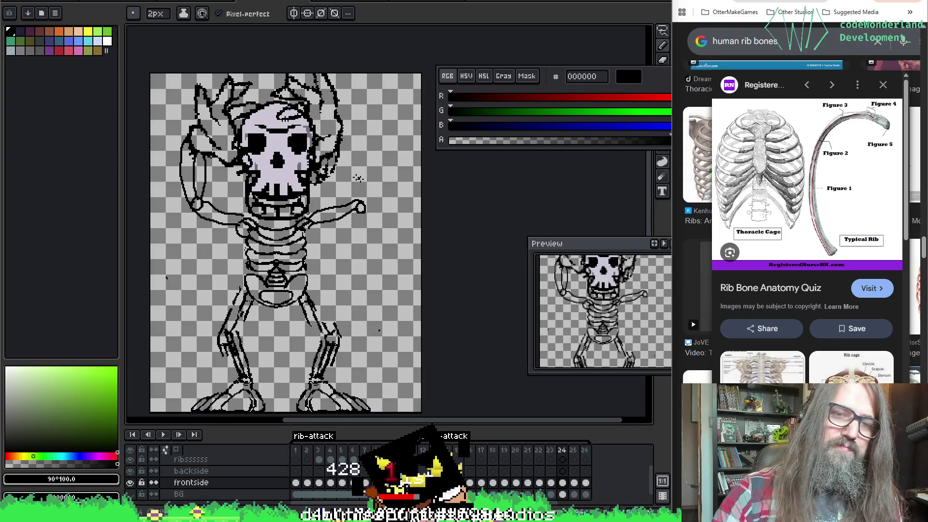
key(e)
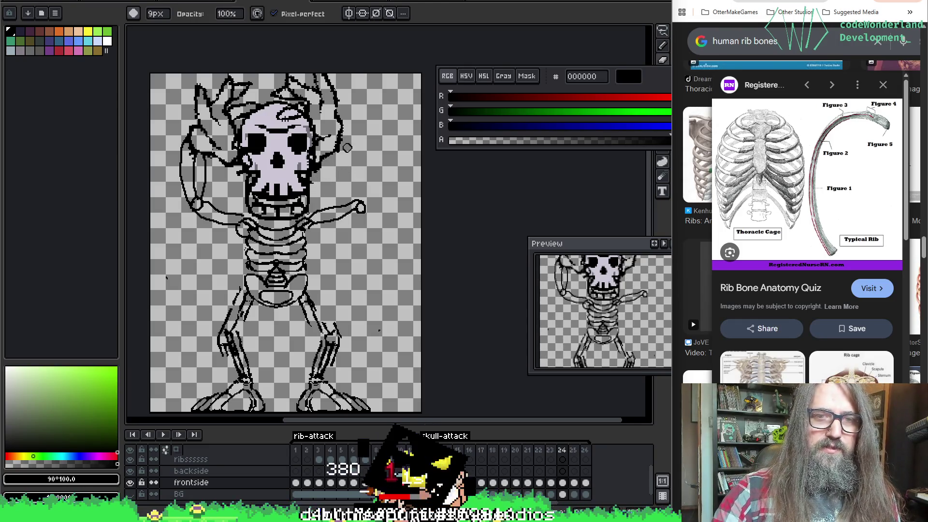
key(b)
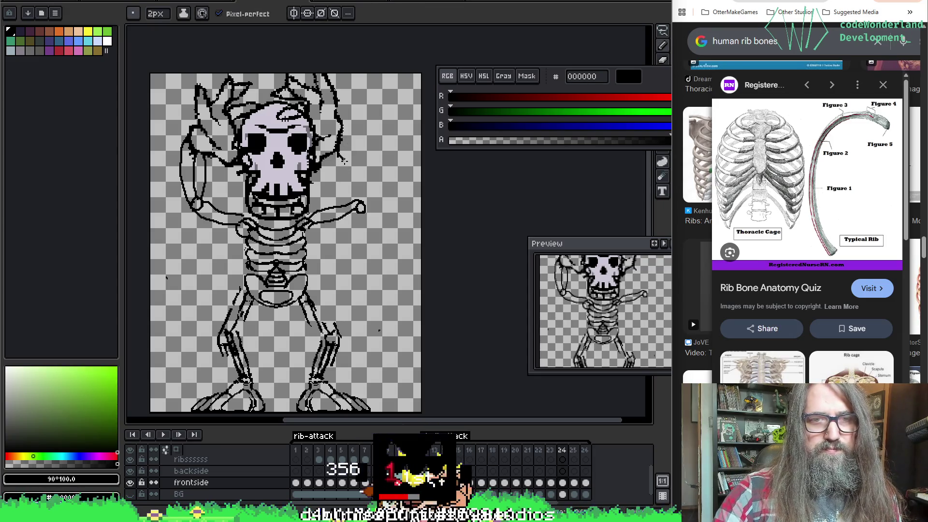
key(ctrl+z)
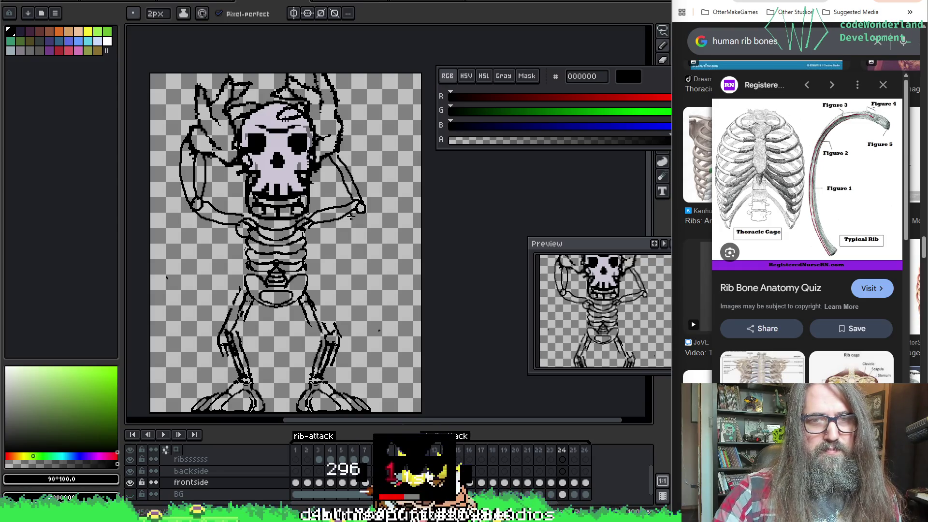
key(e)
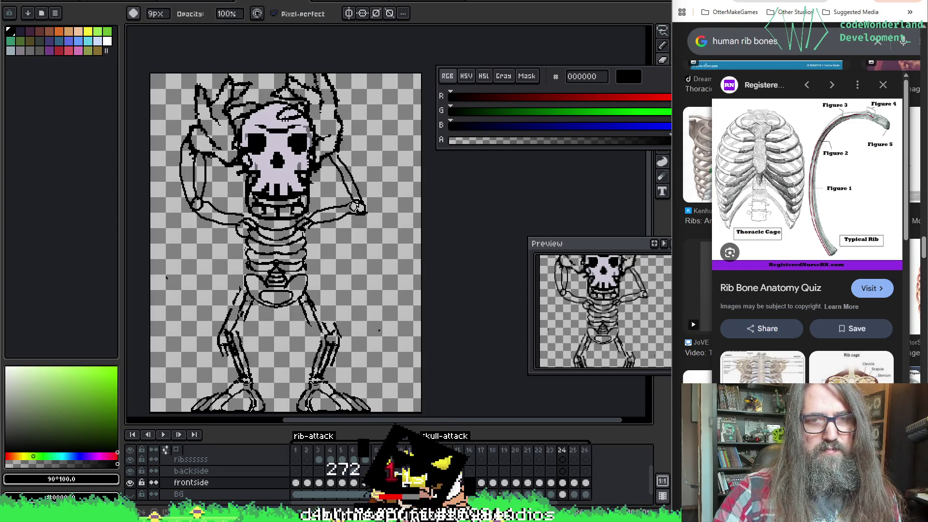
key(b)
key(e)
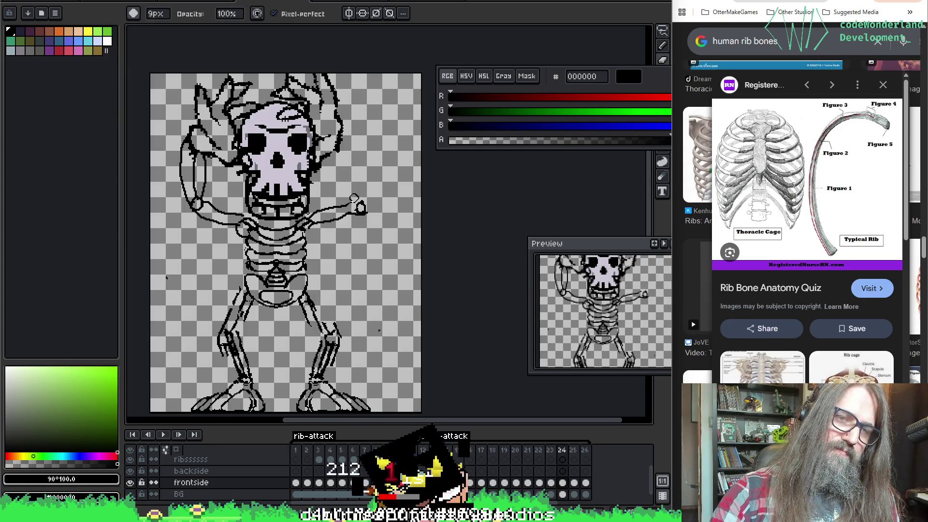
key(b)
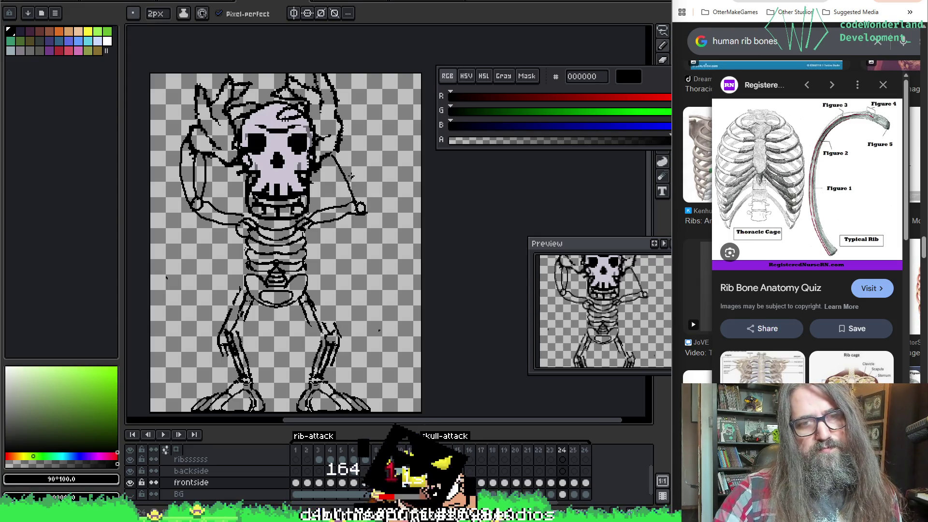
Undo the last few arm strokes and compare the bent arm against the neighbouring frame.
key(ctrl)
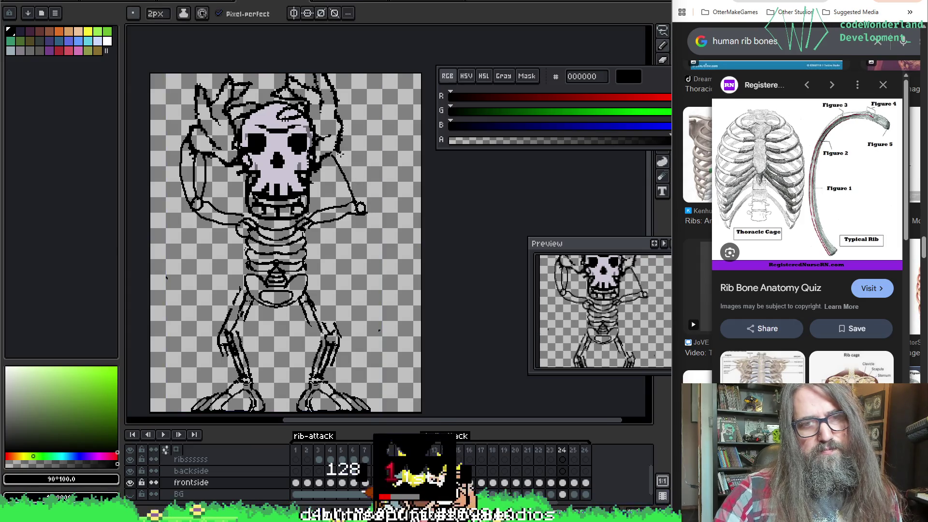
key(ctrl)
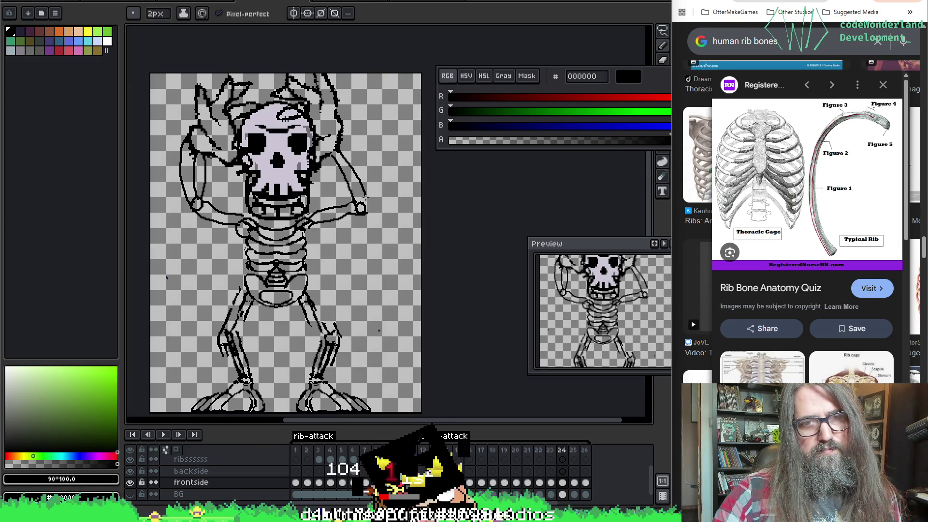
key(ctrl)
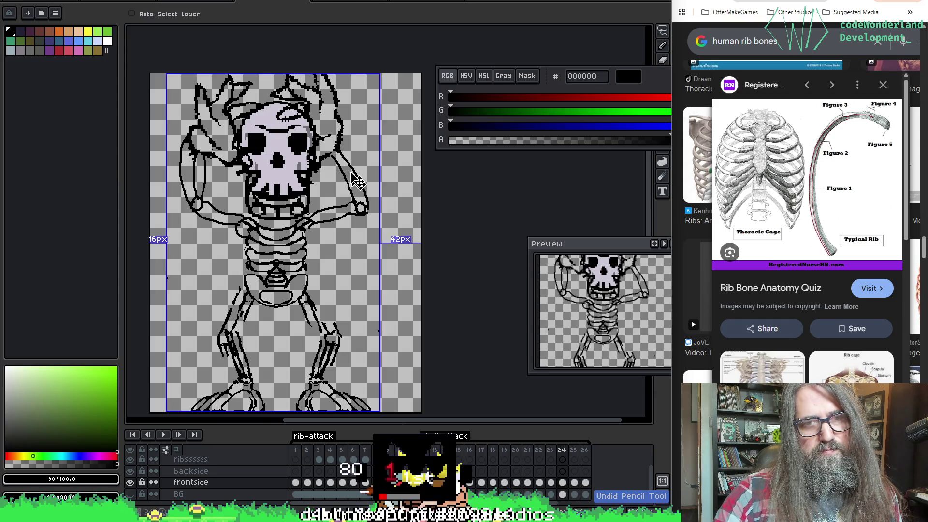
key(ctrl+z)
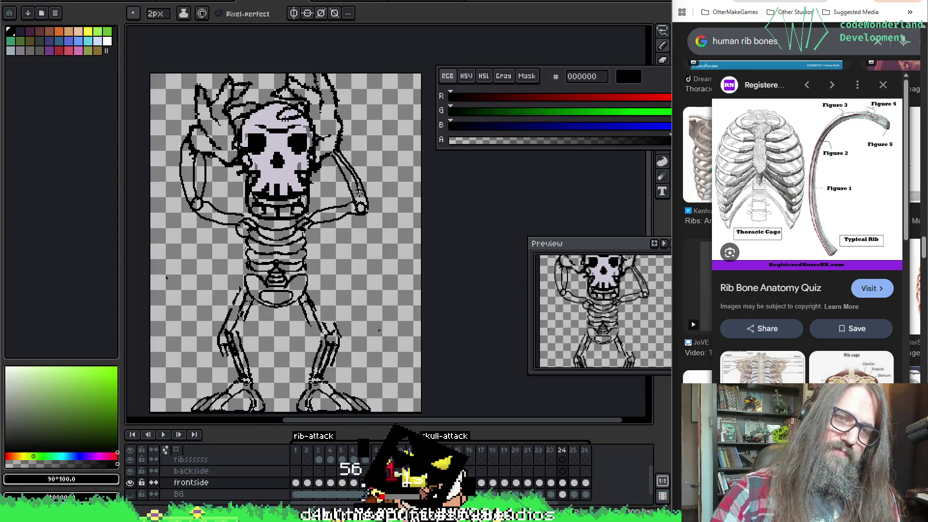
key(ctrl+z)
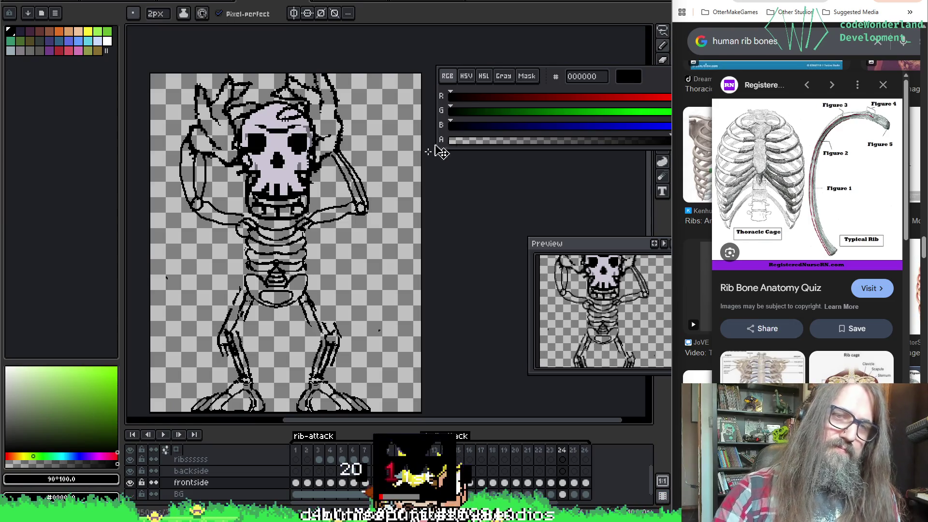
key(Left)
key(Right)
key(Right)
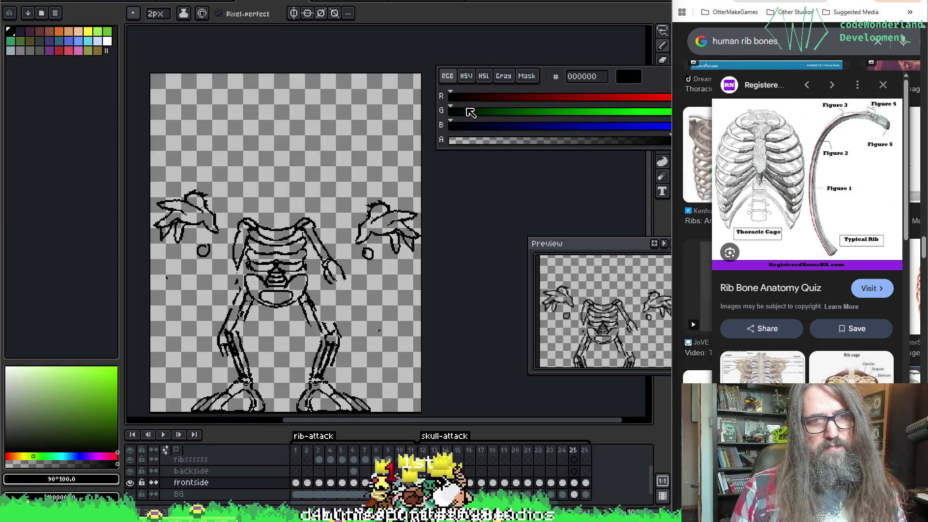
key(Return)
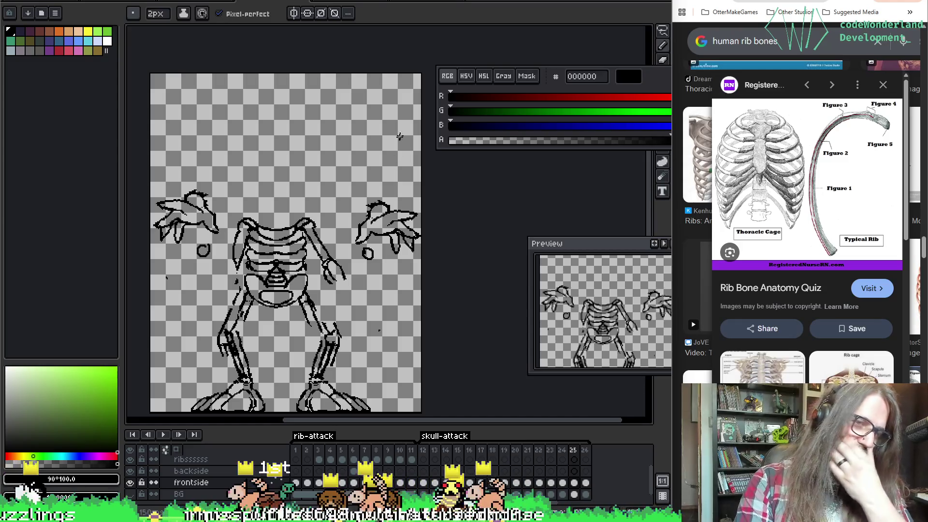
key(e)
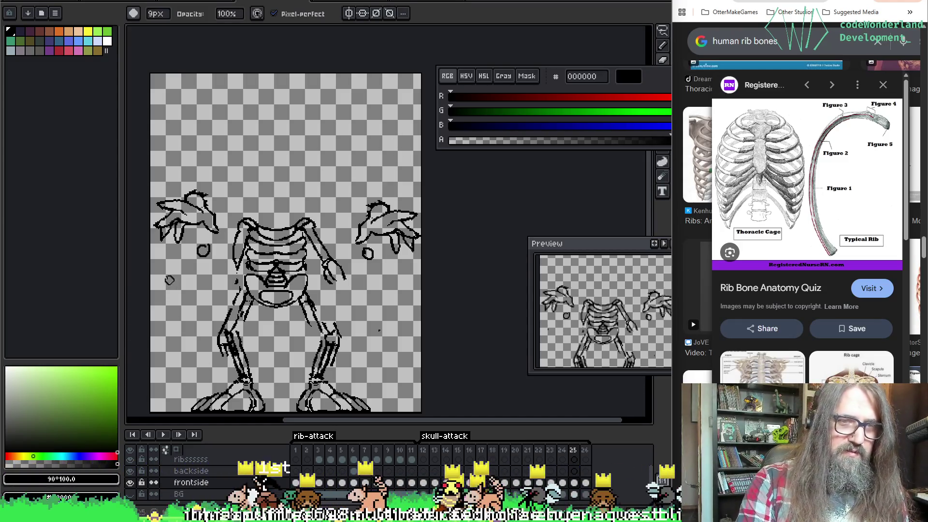
key(b)
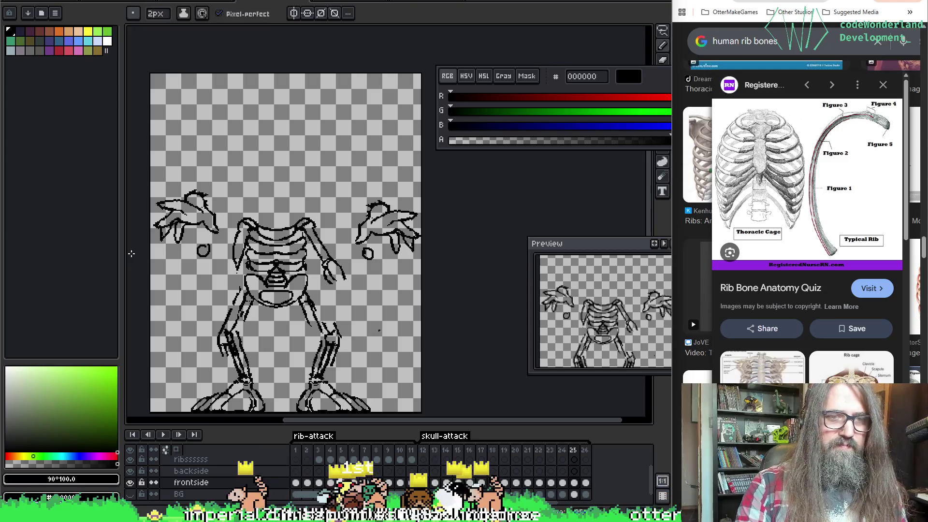
key(g)
key(e)
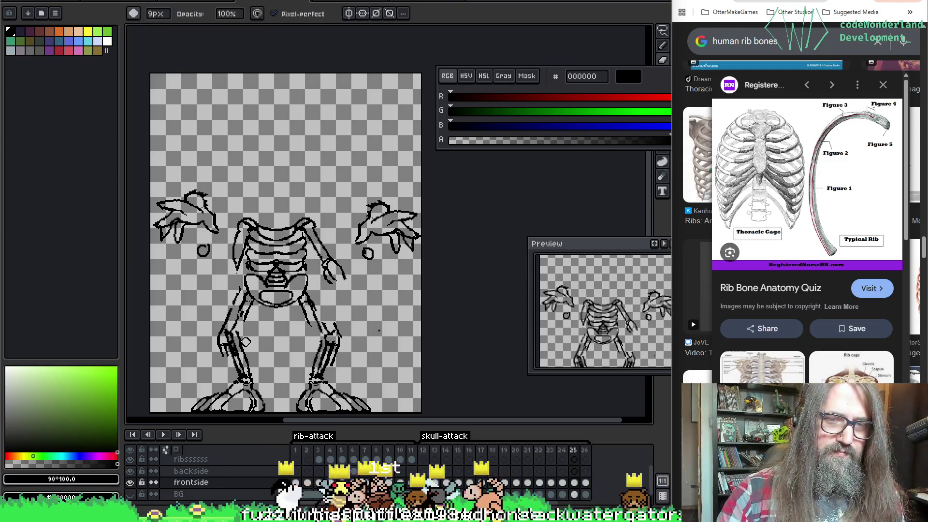
Step back to frame 22's hands-on-skull pose, checking the neighbouring frames.
key(Left)
key(Left)
key(Left)
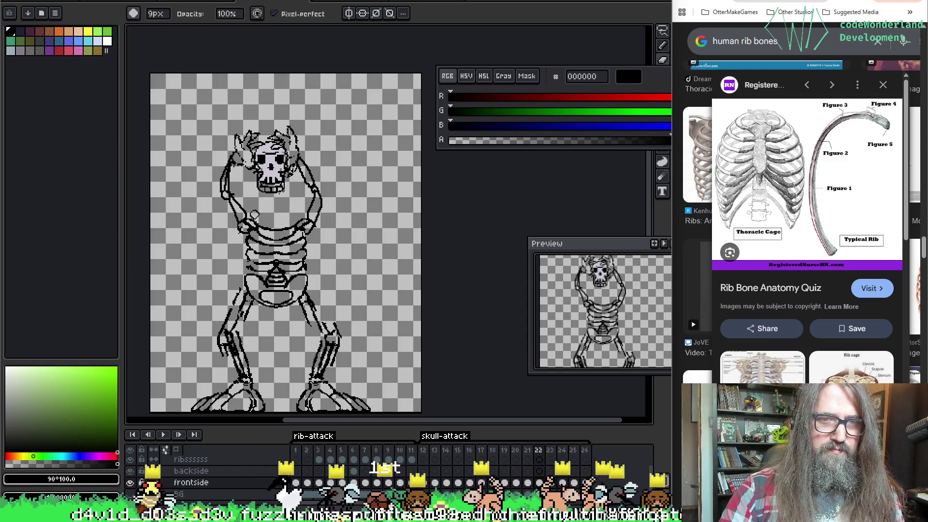
key(Left)
key(Right)
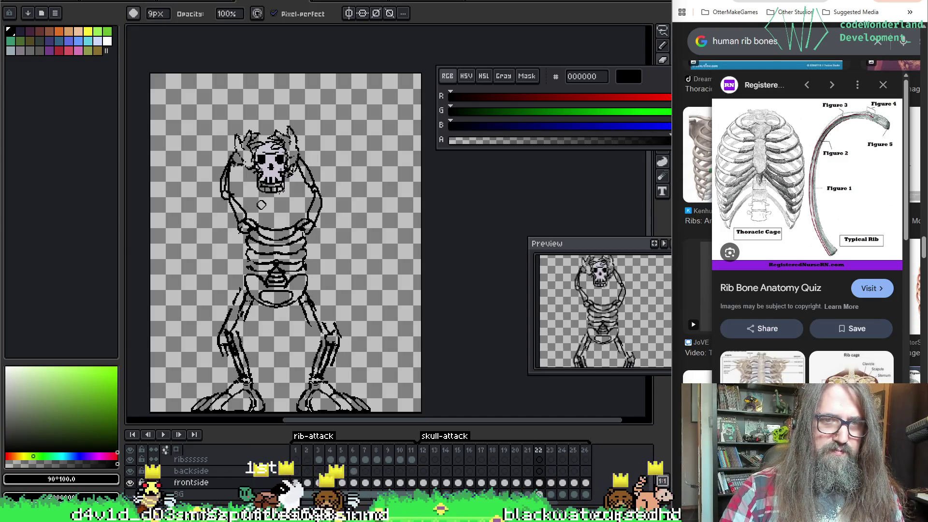
key(Right)
key(Left)
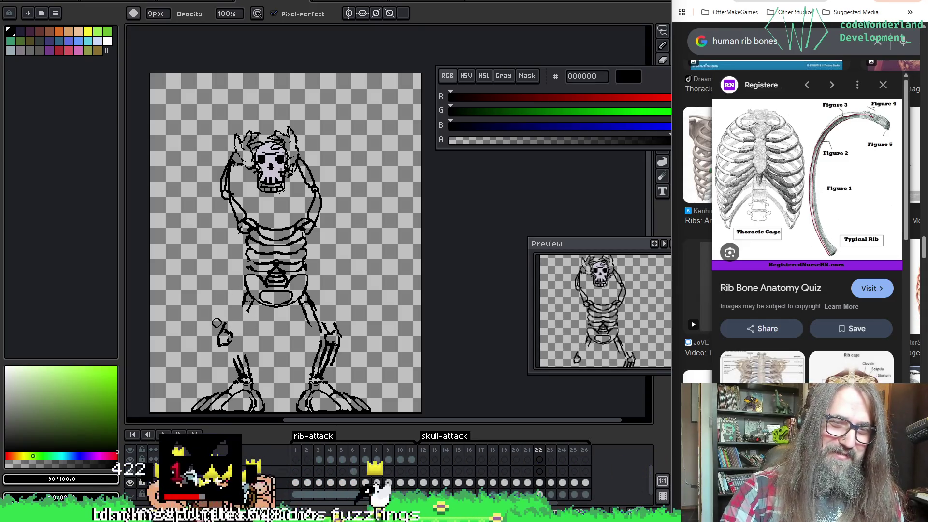
Erase most of the left leg, resample black from the drawing and redraw a small broken bone piece at the hip.
key(ctrl+z)
key(e)
key(b)
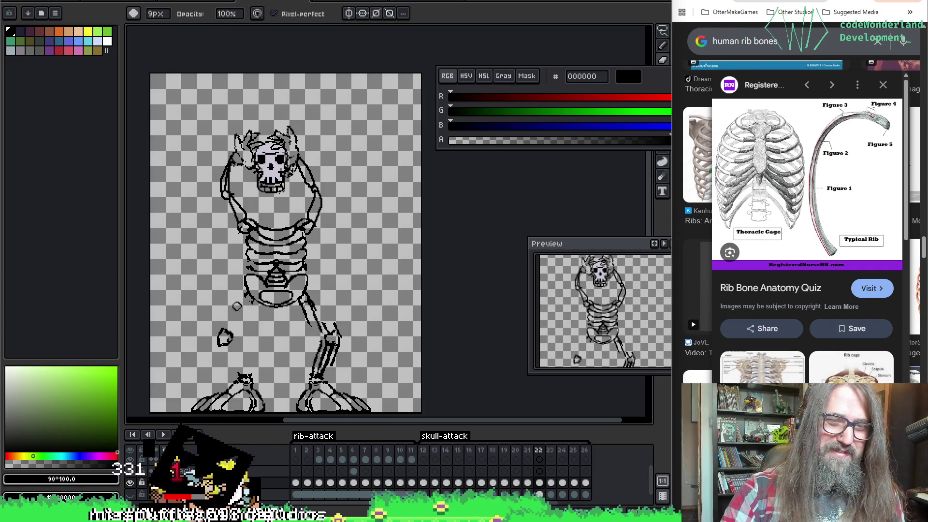
key(i)
click(225, 340)
key(b)
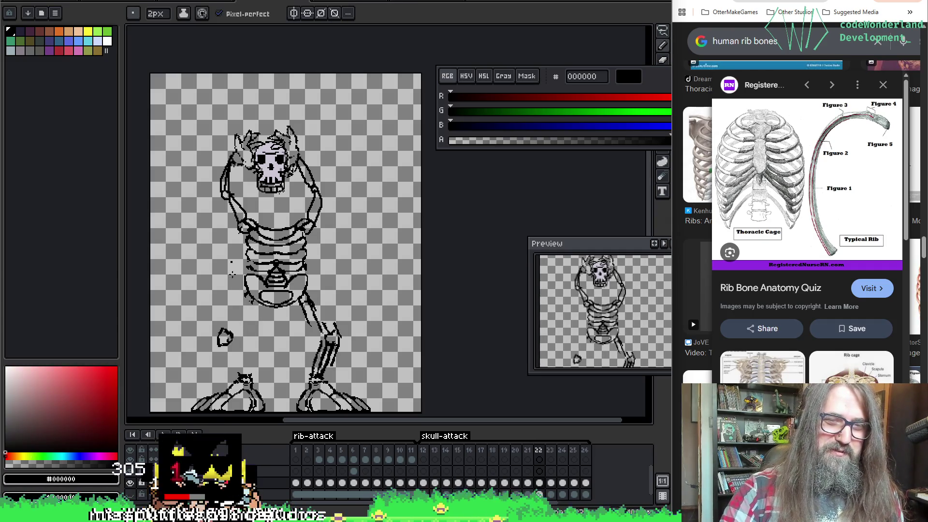
key(e)
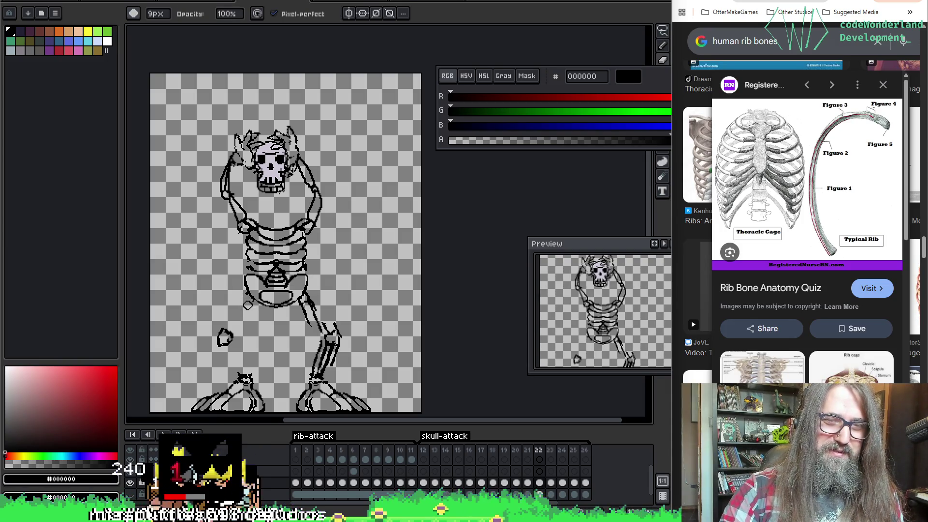
key(b)
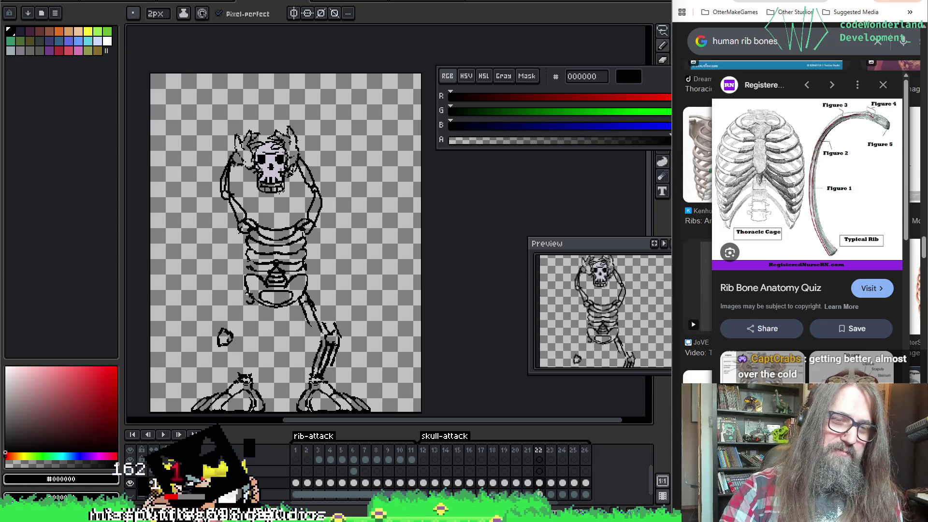
key(ctrl)
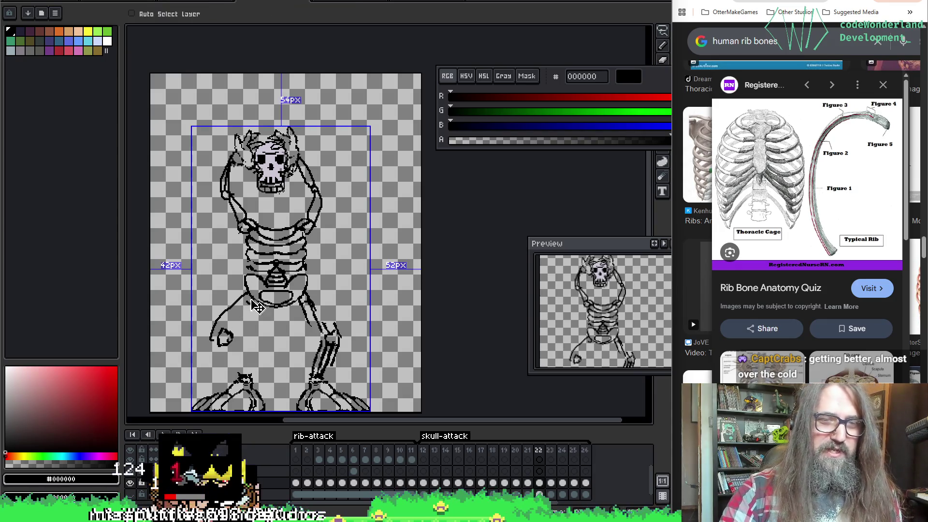
Flip among frames 21, 22 and 23 to compare the poses, ending on frame 21's hands-on-head skeleton.
key(ctrl)
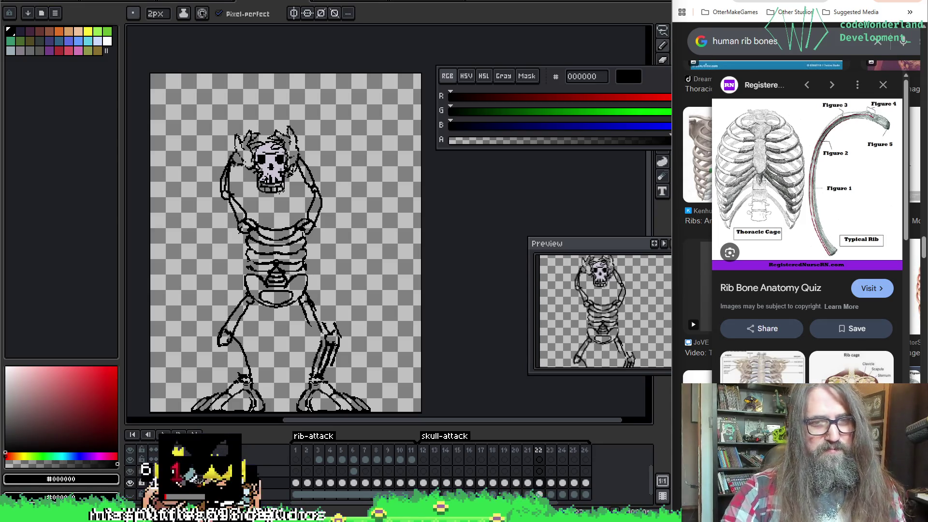
key(Left)
key(Right)
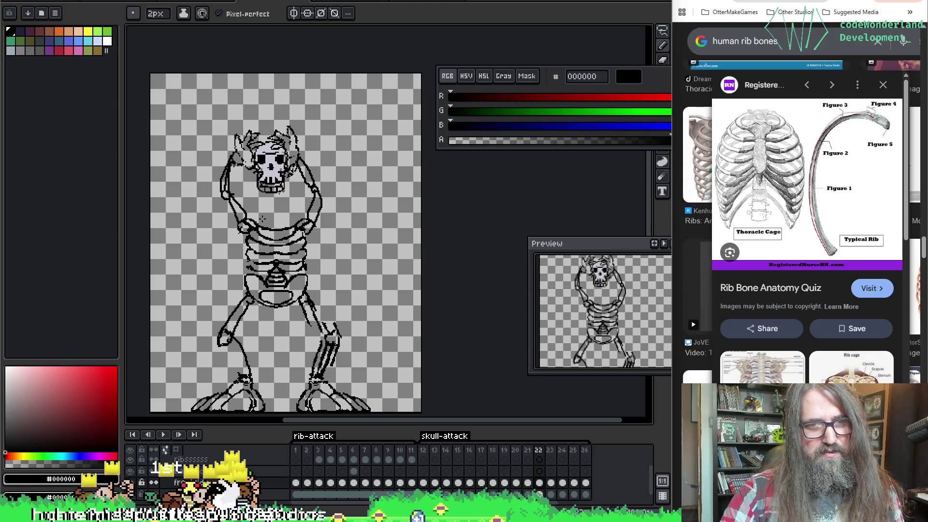
key(Left)
key(Right)
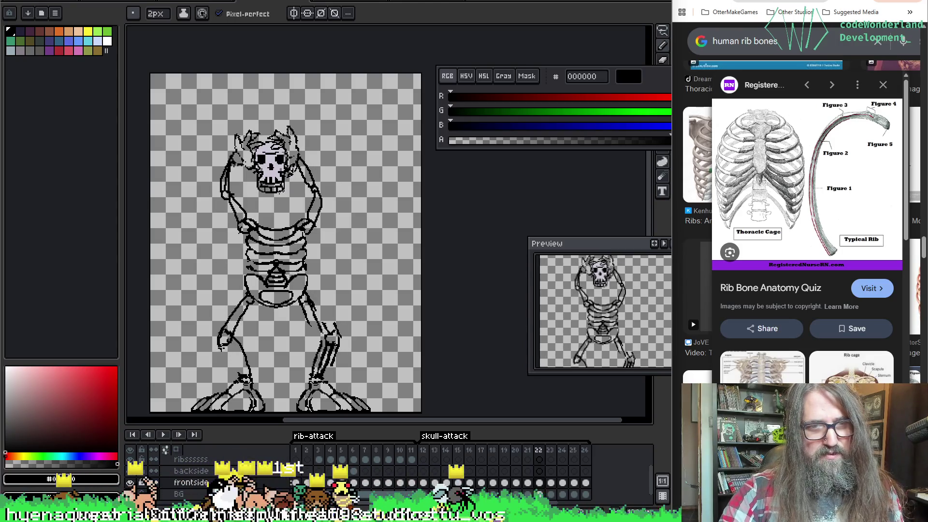
key(Left)
key(Right)
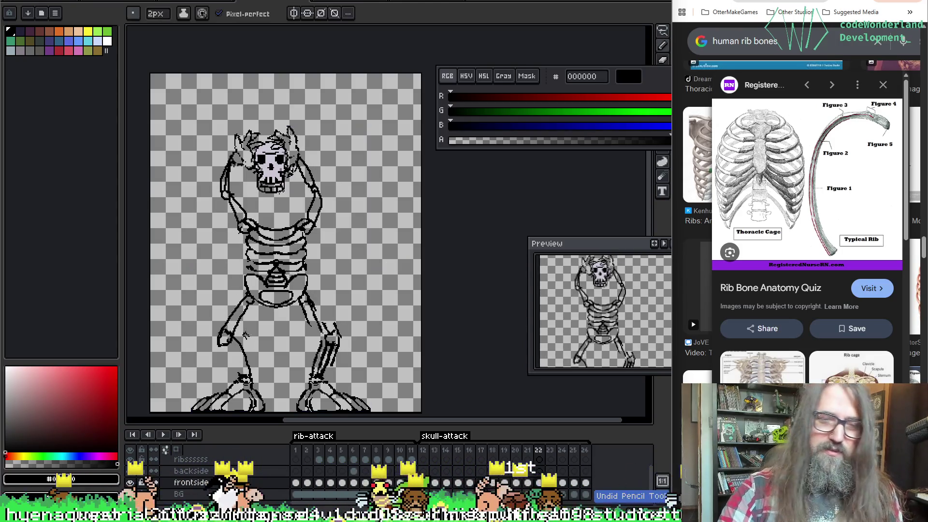
key(Left)
key(Right)
key(Right)
key(Left)
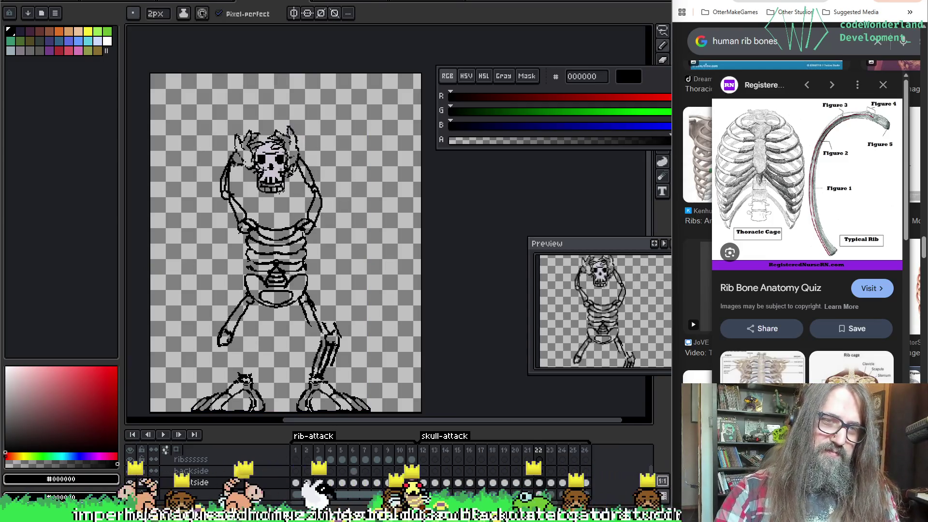
key(Right)
key(Left)
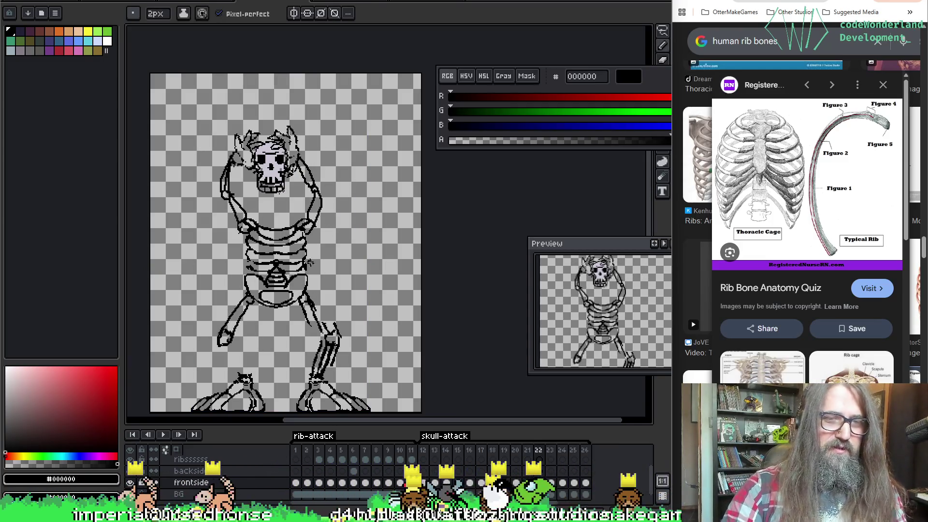
key(Right)
key(Left)
key(Left)
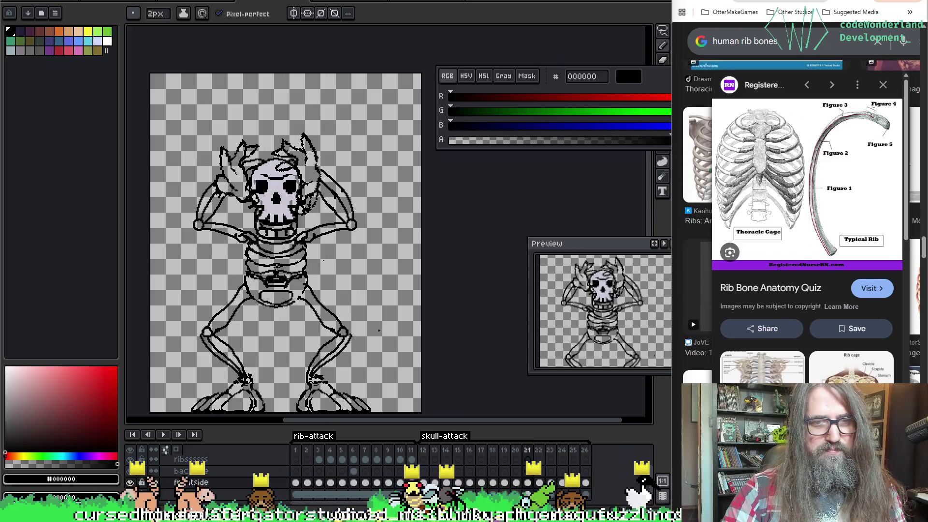
Review the earlier poses from frame 21 back through frames 16–20.
key(Right)
key(Left)
key(Left)
key(Right)
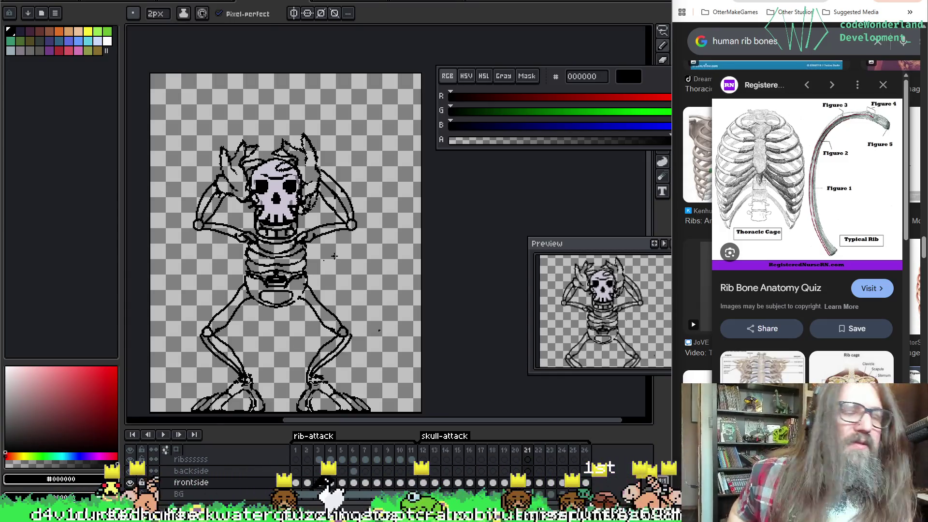
key(Left)
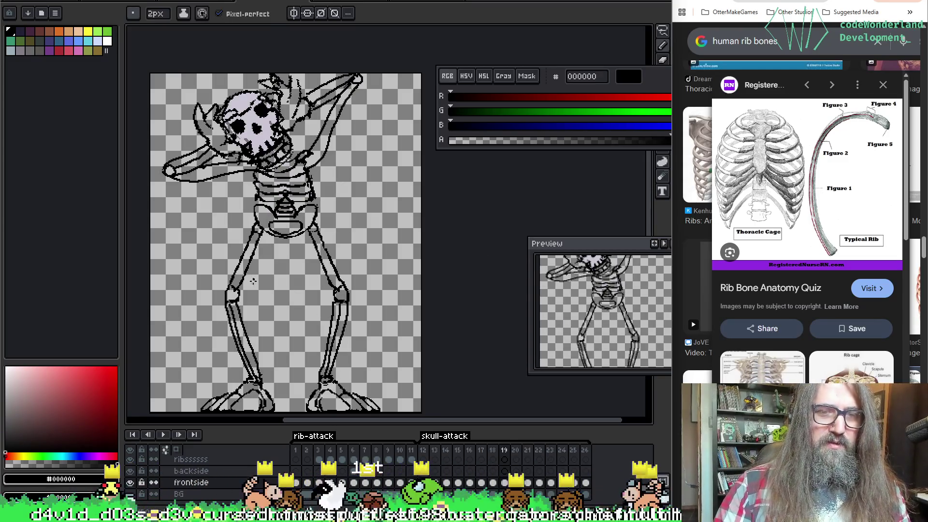
key(Left)
key(Left)
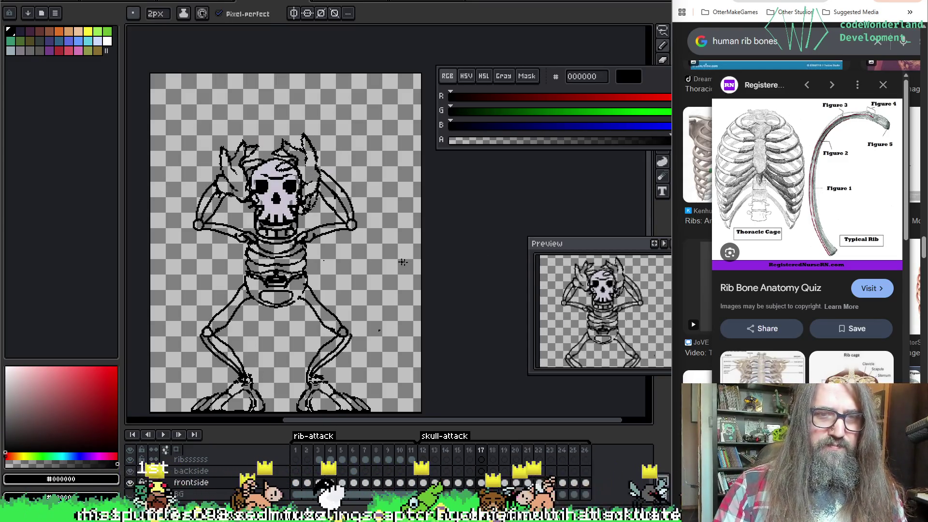
key(Left)
key(Left)
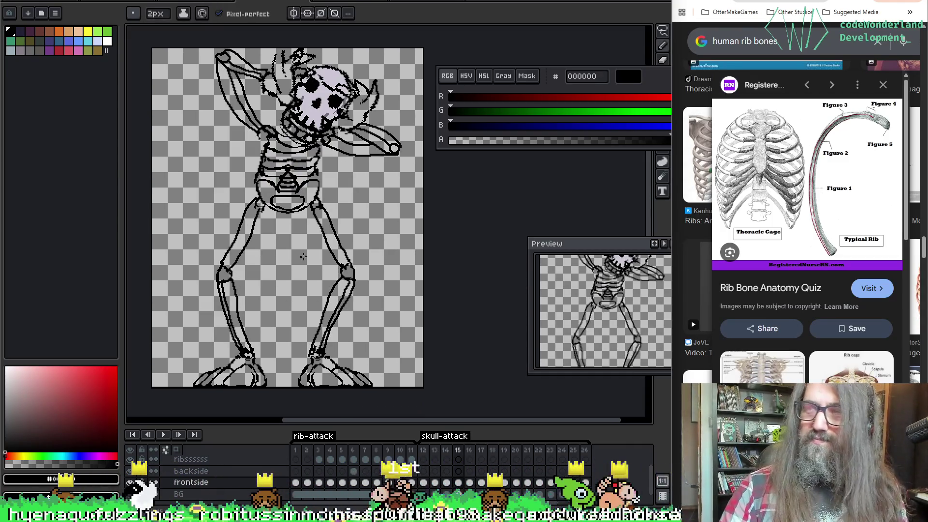
key(Right)
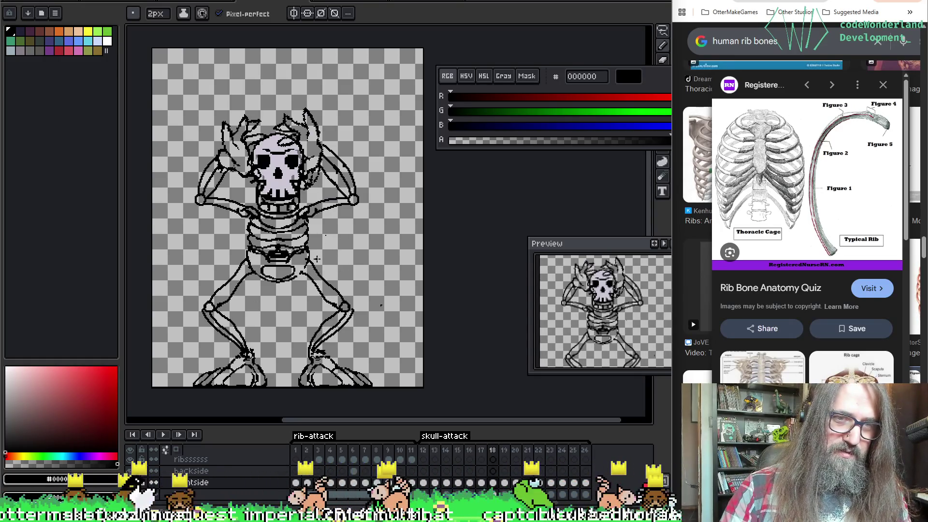
key(Left)
key(Right)
key(Right)
key(Right)
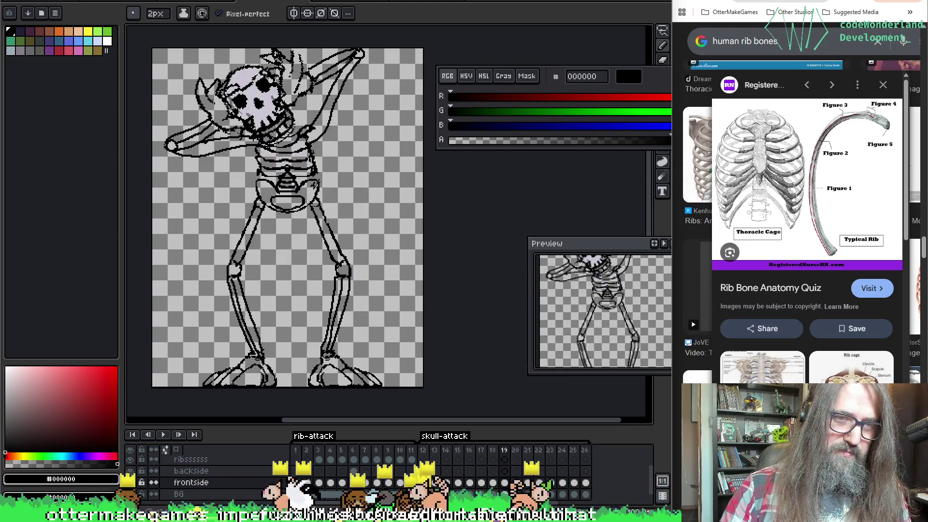
key(Left)
key(Left)
key(Left)
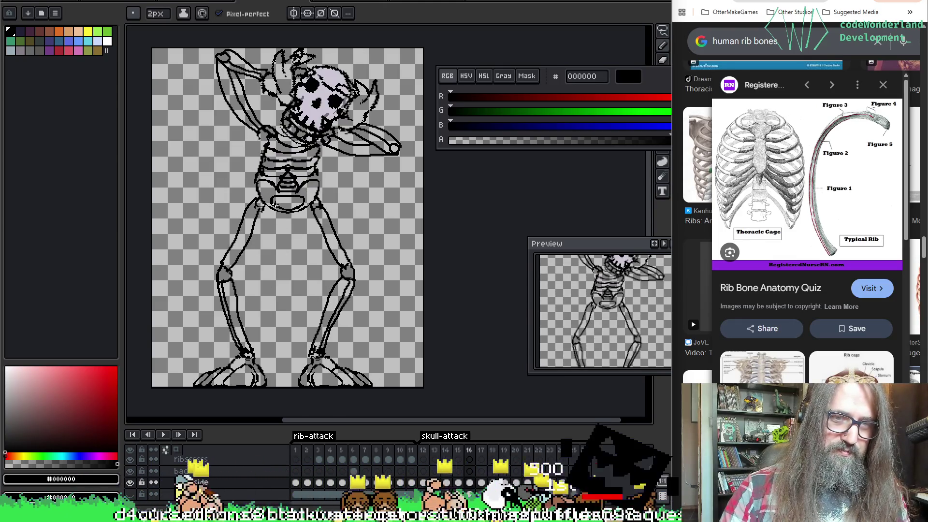
Sample transparency for the eraser, then resample the black line colour for the pencil.
key(o)
click(193, 232)
key(e)
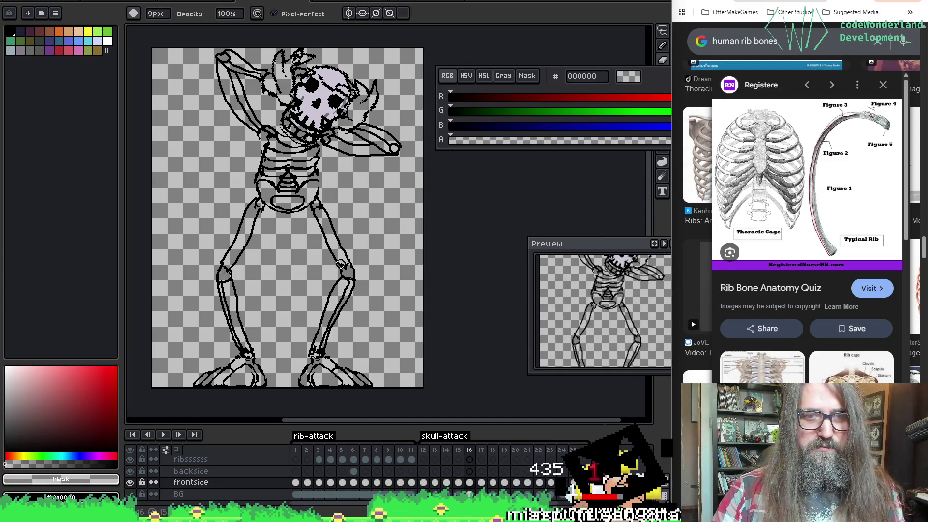
key(i)
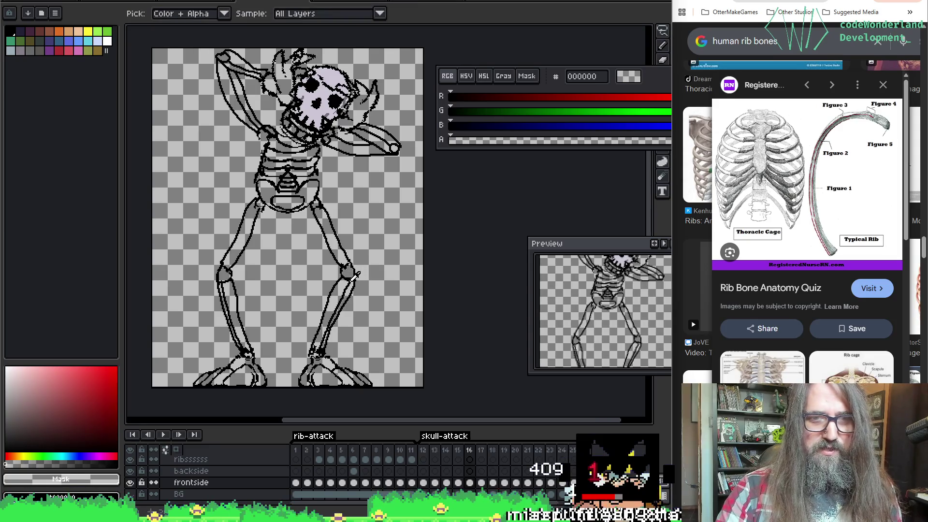
click(356, 275)
key(b)
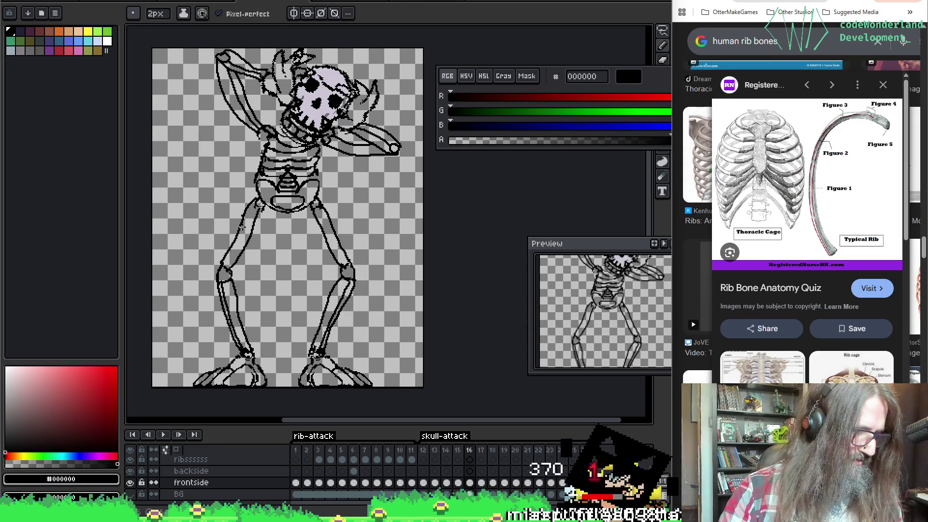
key(i)
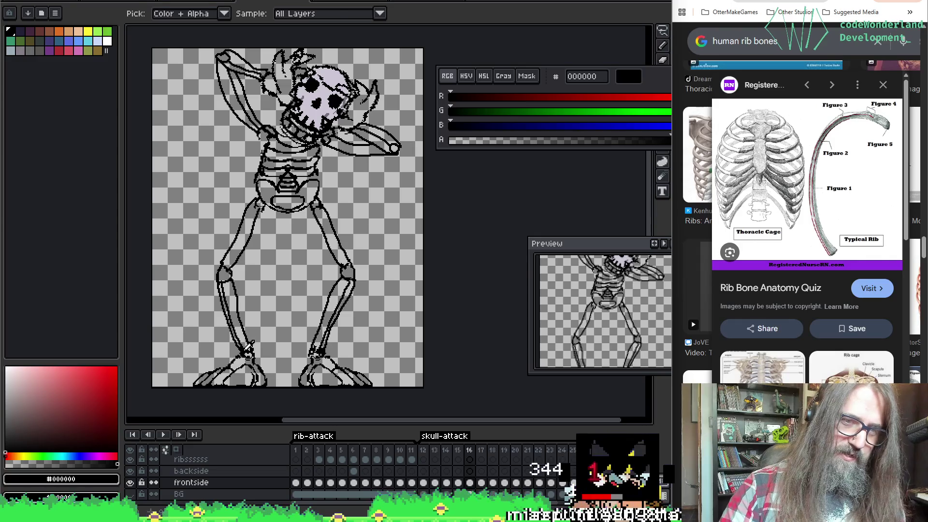
key(b)
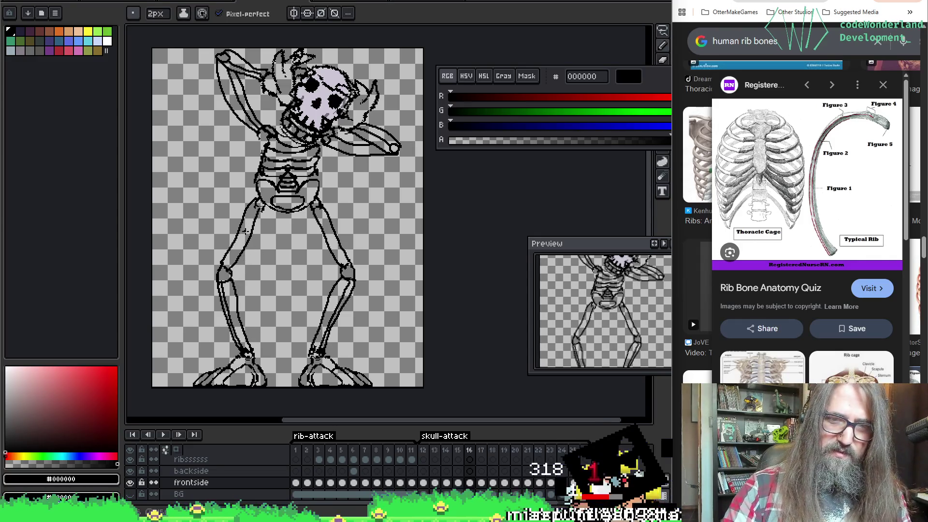
Step through frames 14 to 23 comparing the attack poses.
key(Left)
key(Left)
key(Right)
key(Left)
key(Right)
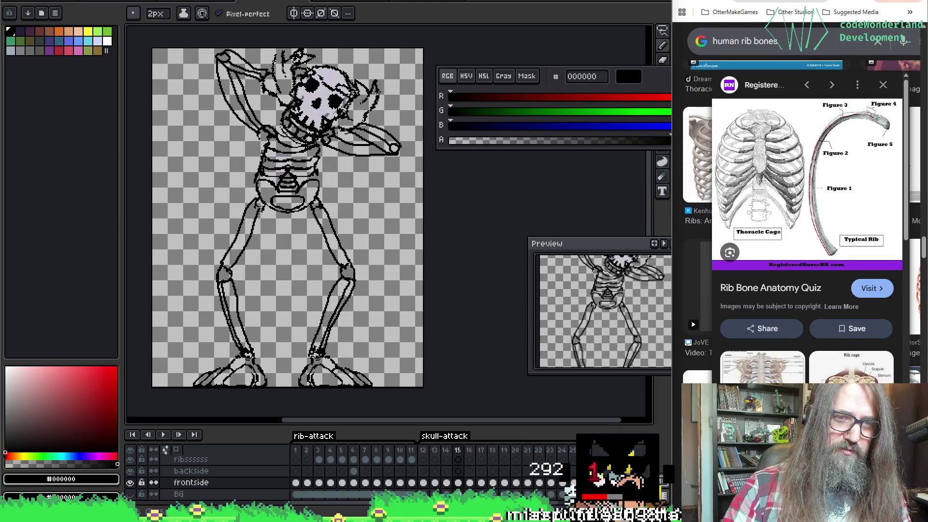
key(Left)
key(Left)
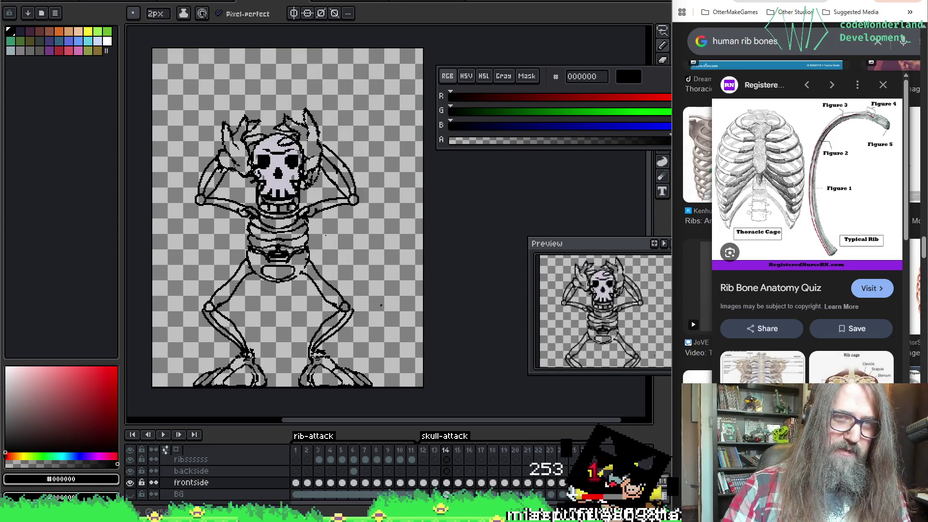
key(Right)
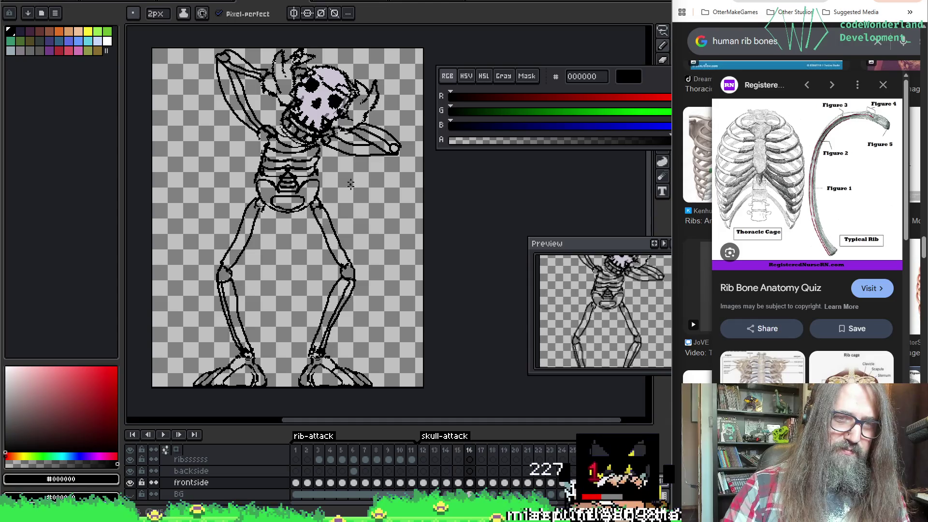
key(Right)
key(Right)
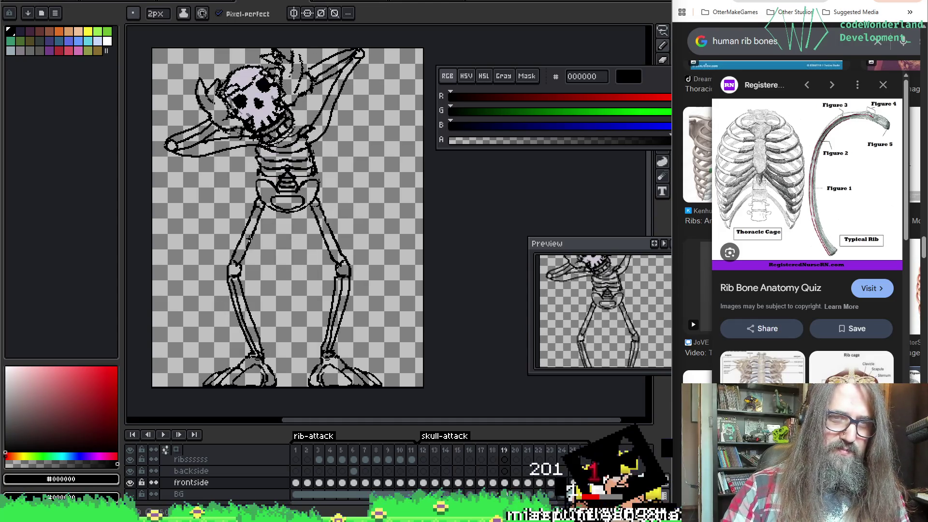
key(Right)
key(Right)
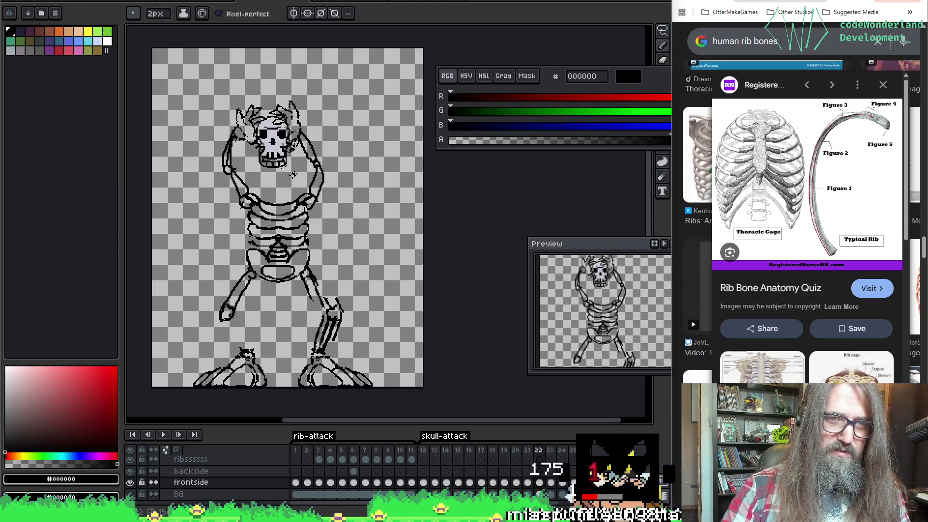
key(Right)
key(Left)
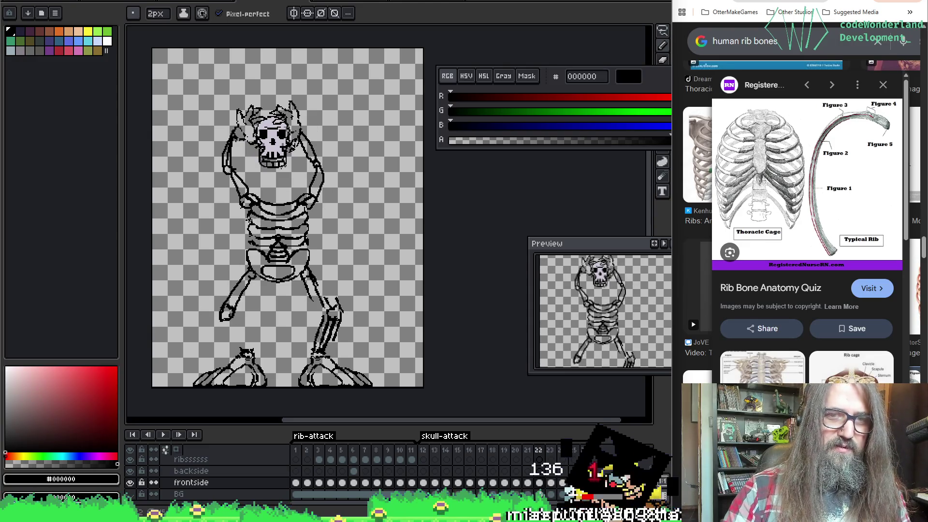
key(Right)
key(Left)
key(Left)
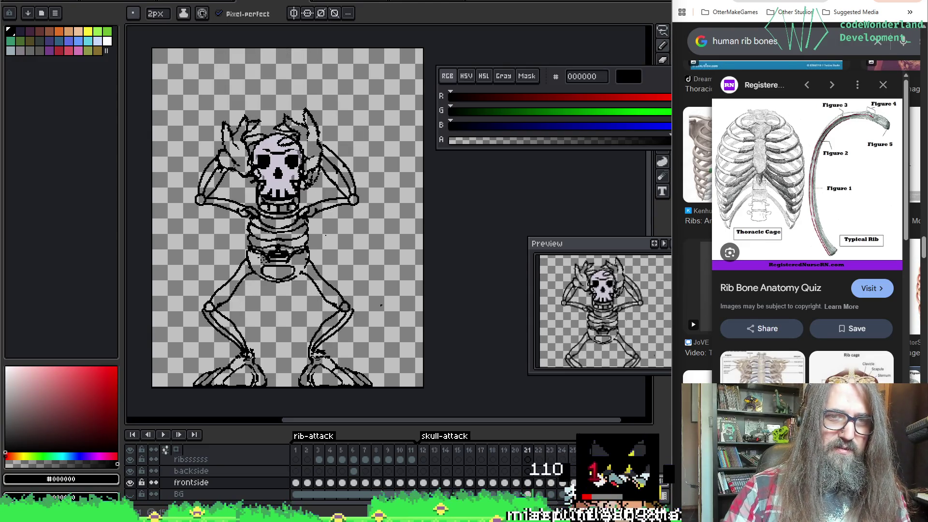
Toggle frames 21 and 22, settle on frame 21 and lasso around the skeleton's left leg.
key(Right)
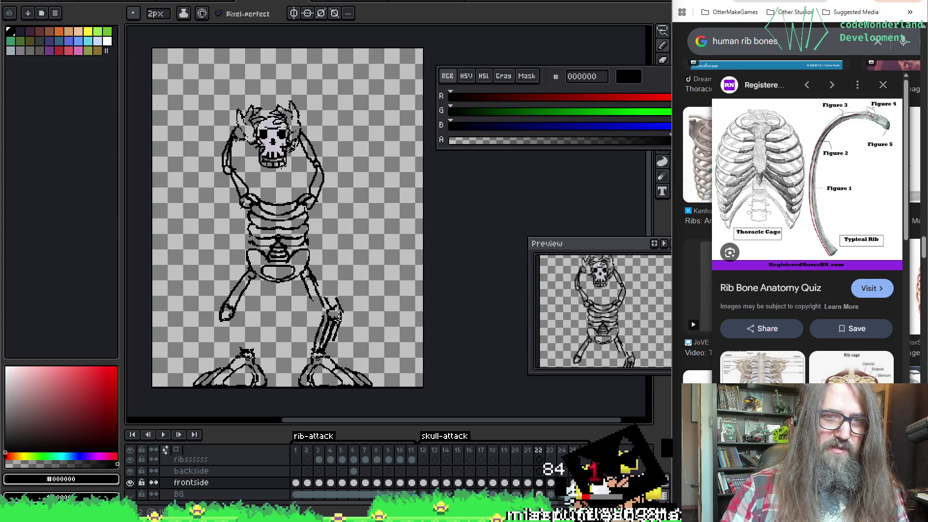
key(Left)
key(Right)
key(Left)
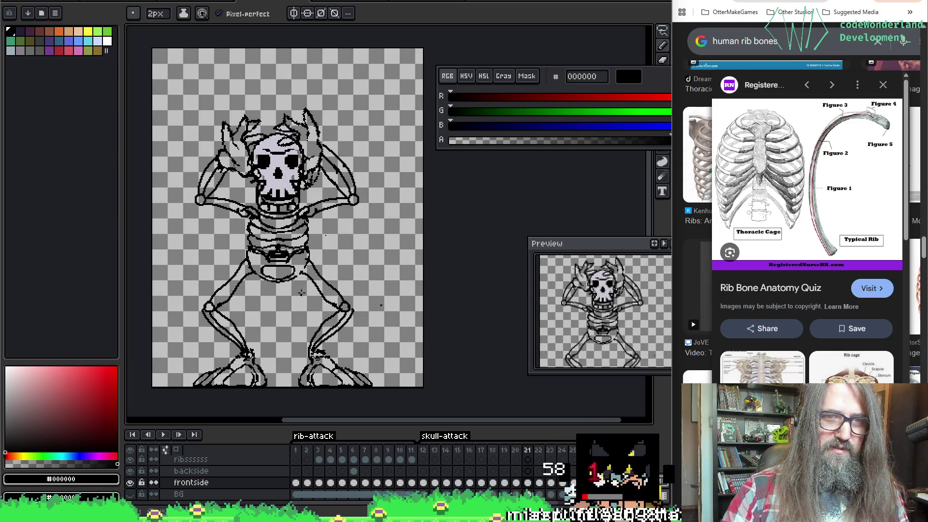
key(Right)
key(Right)
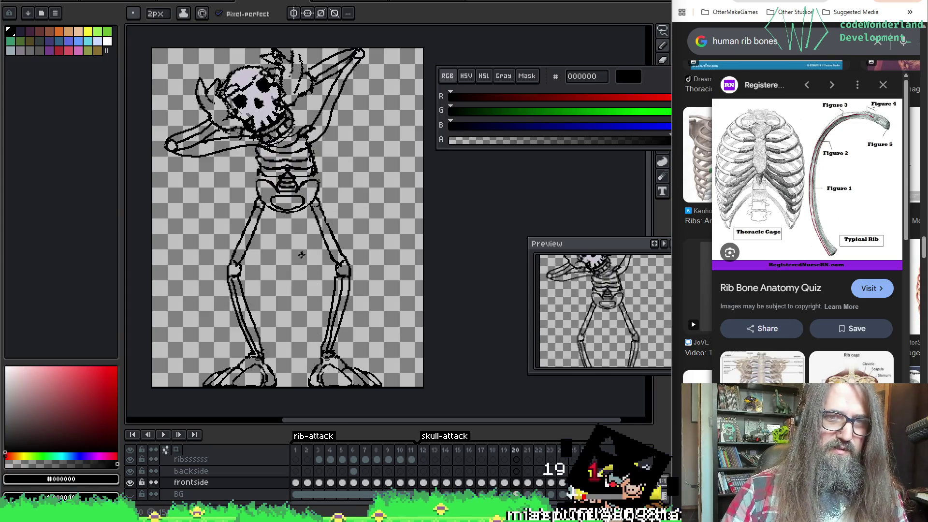
key(Left)
key(Left)
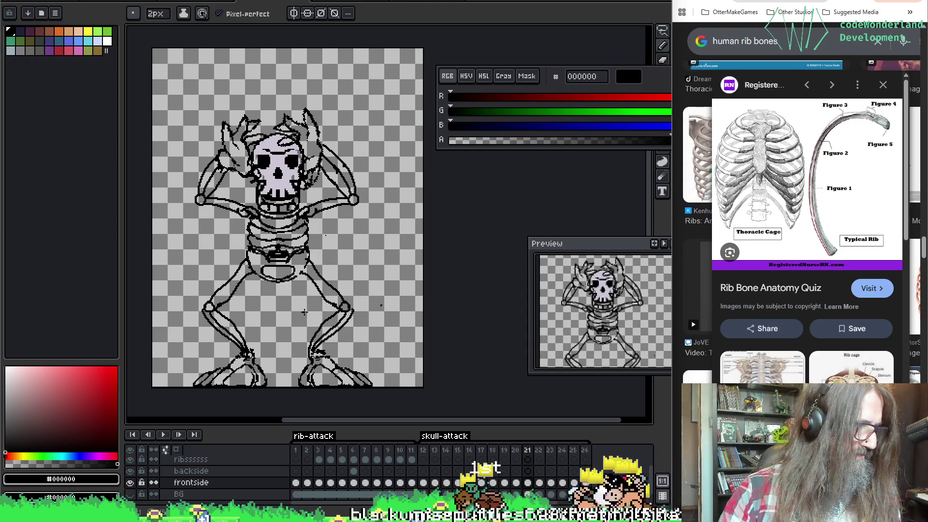
key(m)
drag(247, 355, 246, 218)
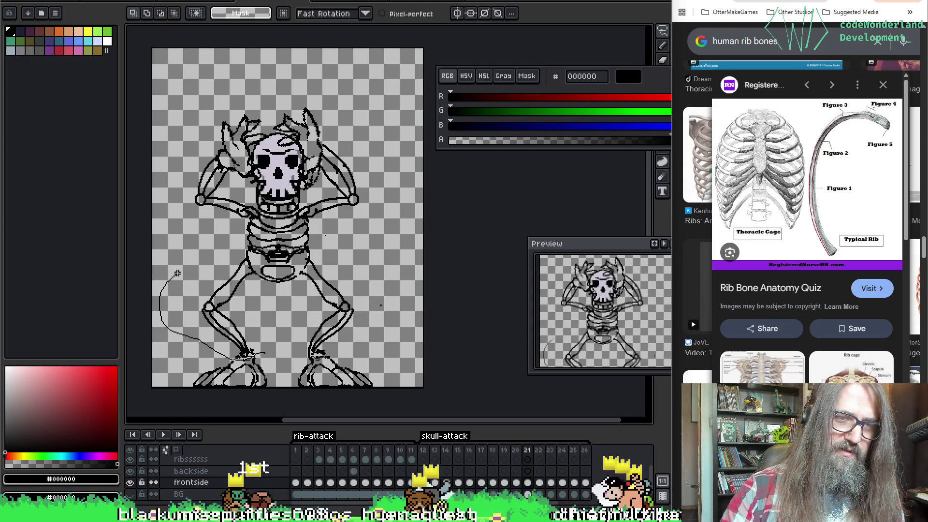
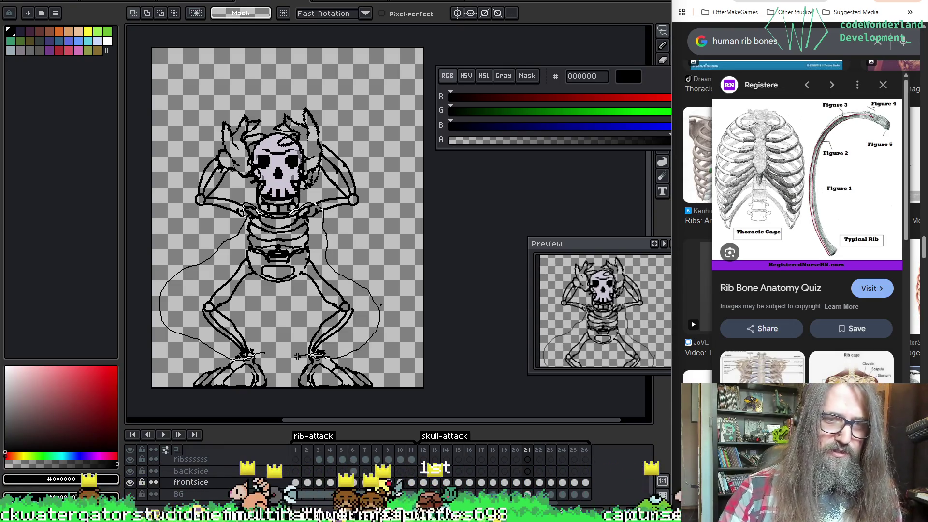
Move to frame 22 and erase the right leg bones and the strokes below the ribcage.
drag(327, 237, 266, 361)
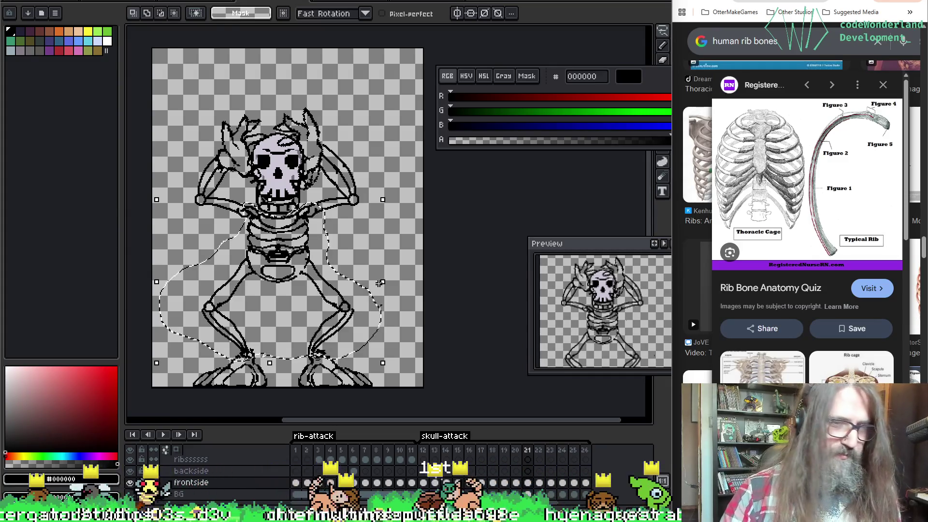
click(540, 483)
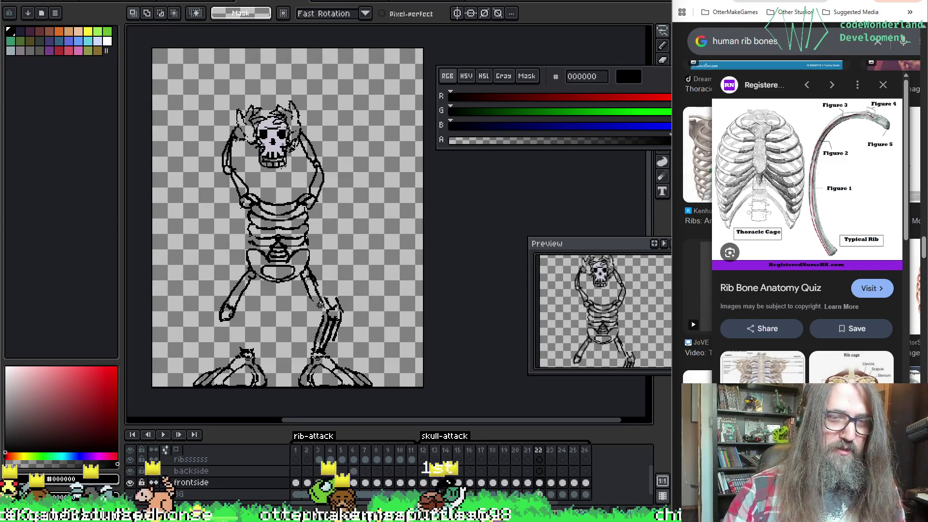
key(b)
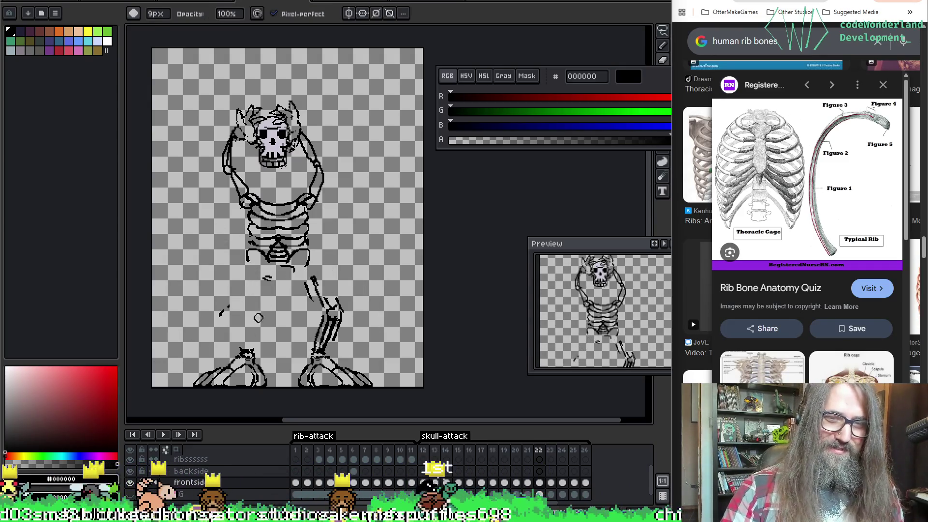
mouse_move(319, 305)
mouse_down()
mouse_move(338, 344)
mouse_move(294, 278)
mouse_move(206, 319)
mouse_up()
key(plus)
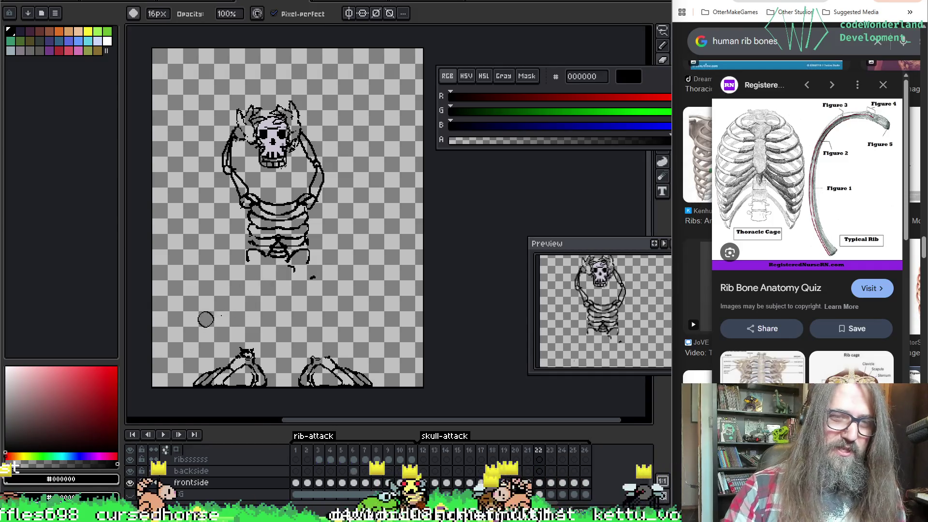
drag(256, 230, 309, 236)
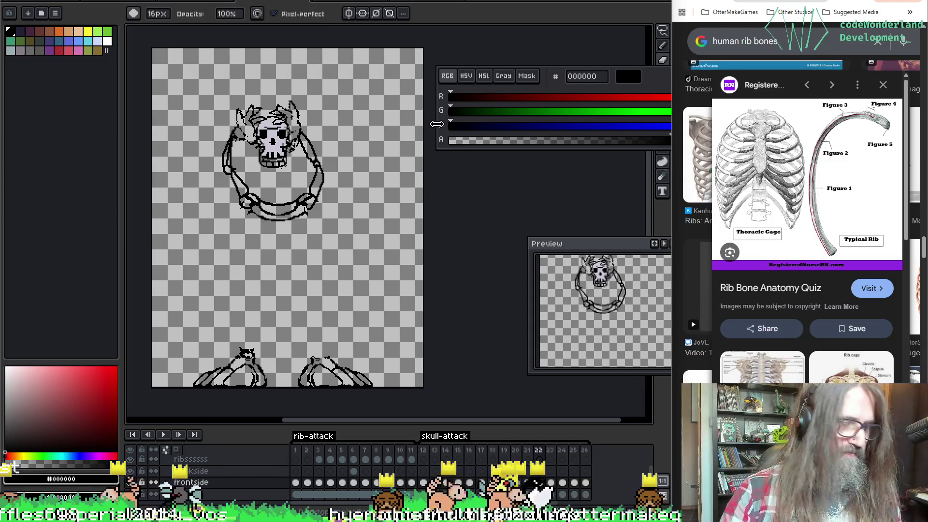
Cancel a stray paste, erase the ribcage's lower loop, then paste the copied torso and legs.
key(ctrl+v)
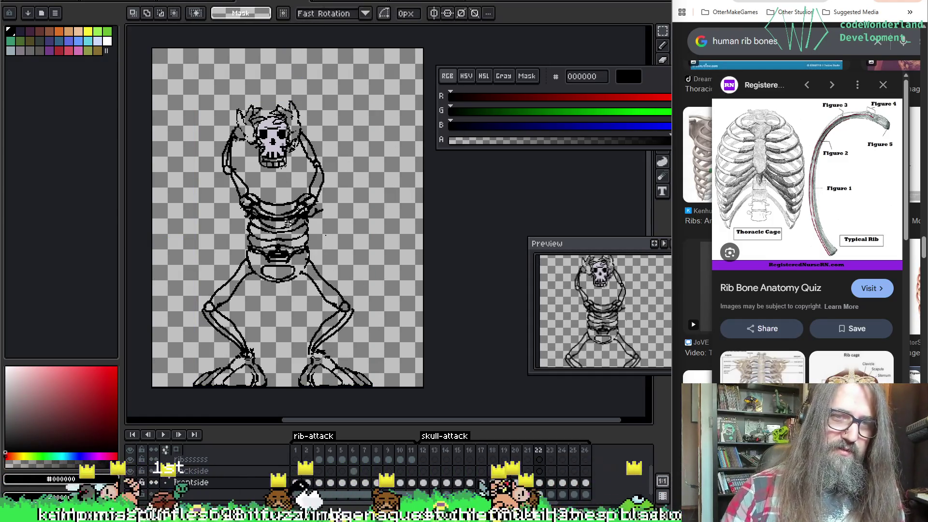
key(Escape)
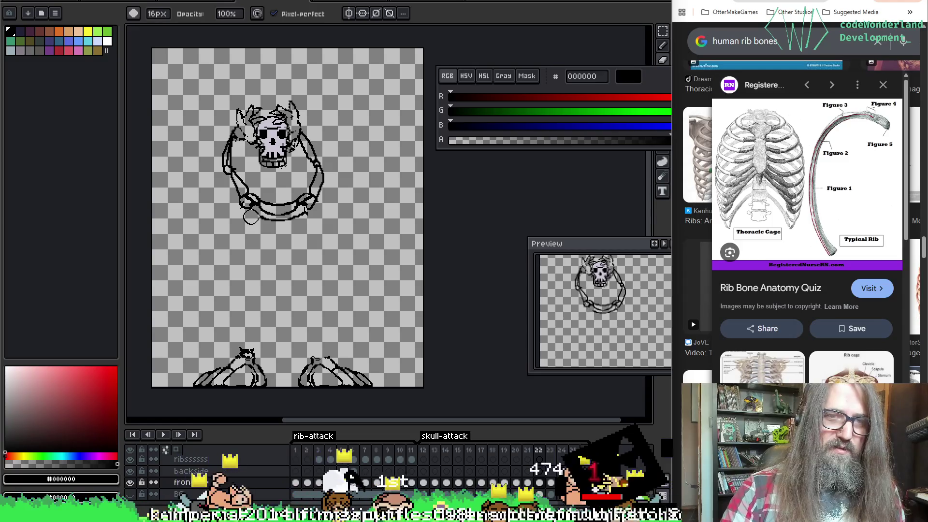
drag(283, 208, 290, 213)
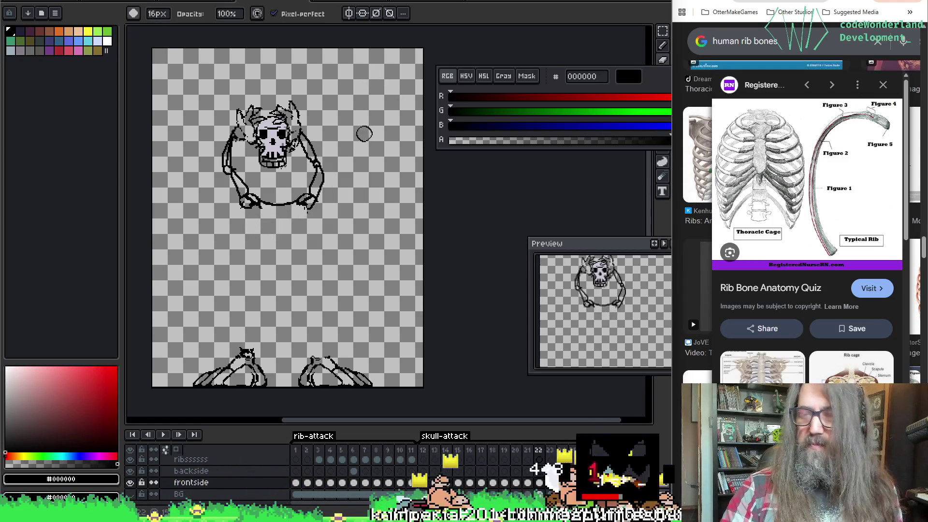
key(m)
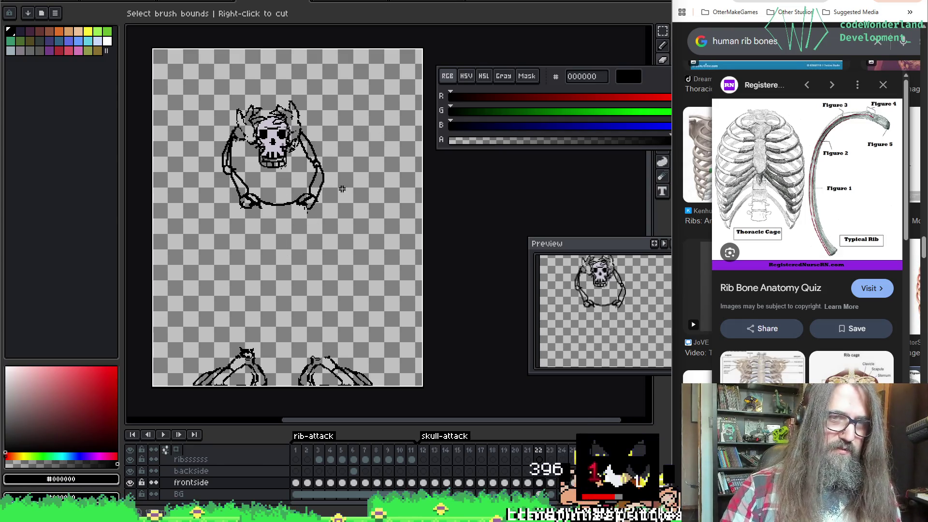
key(ctrl+v)
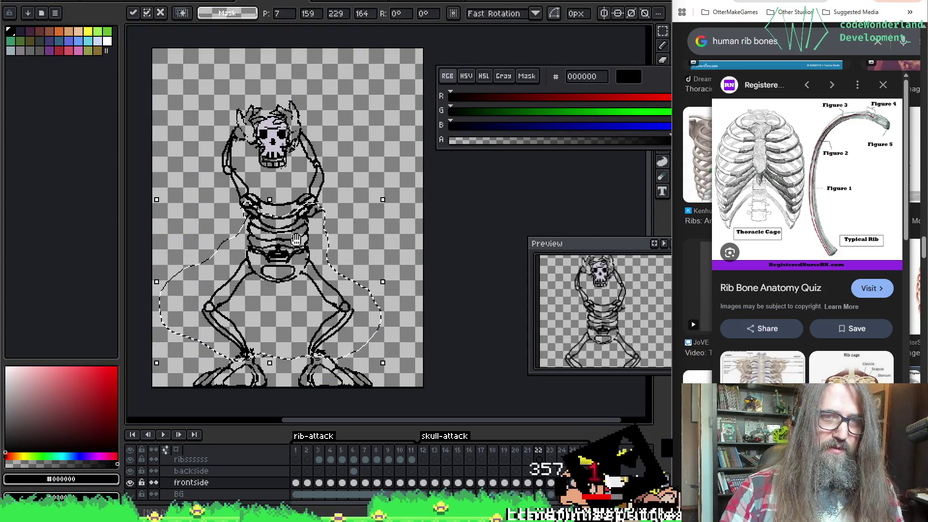
Commit the pasted torso and legs on frame 22, restoring them after an accidental delete.
key(Return)
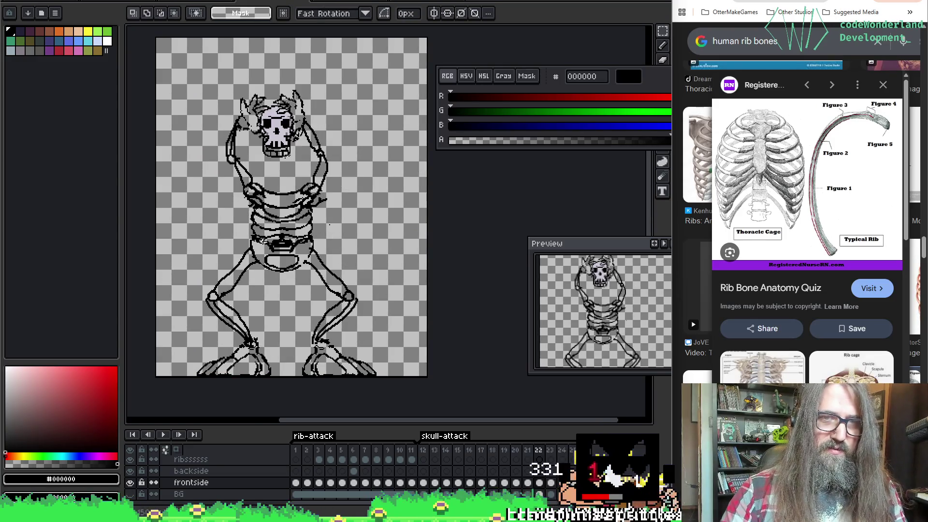
key(comma)
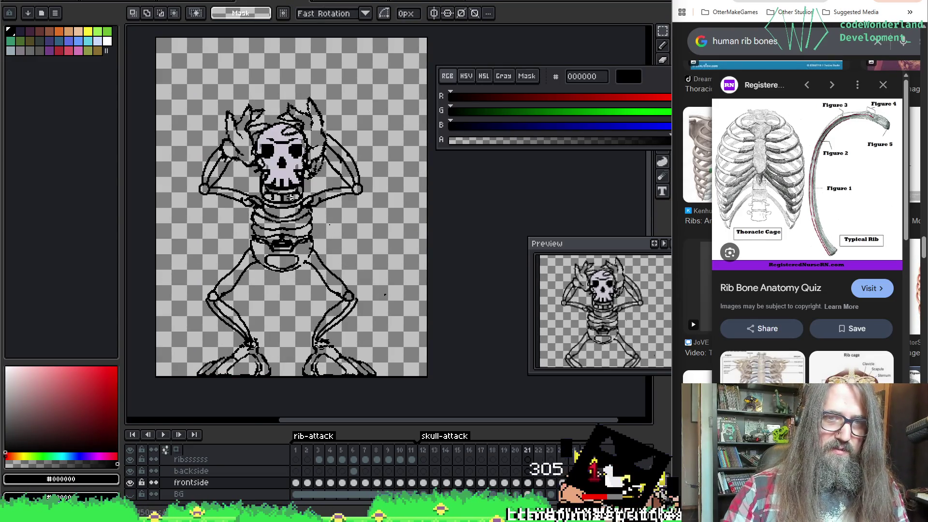
key(period)
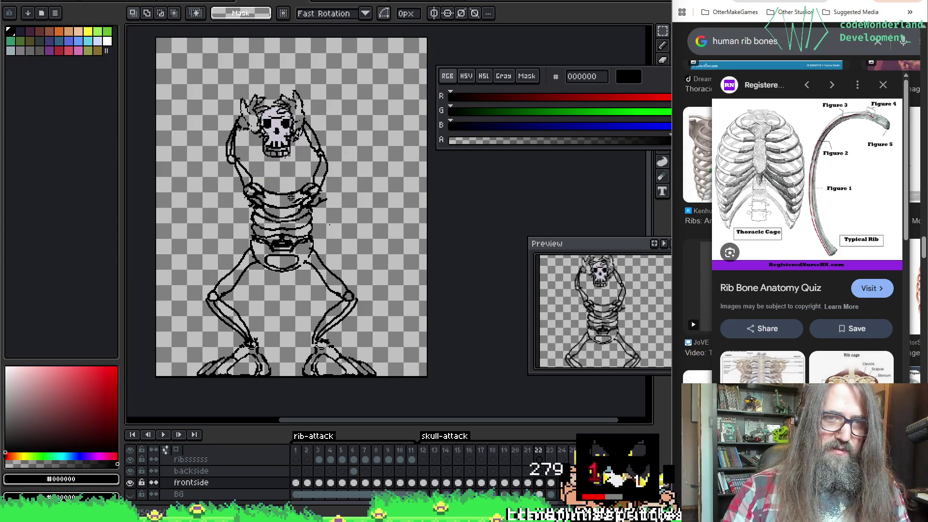
key(comma)
key(comma)
key(period)
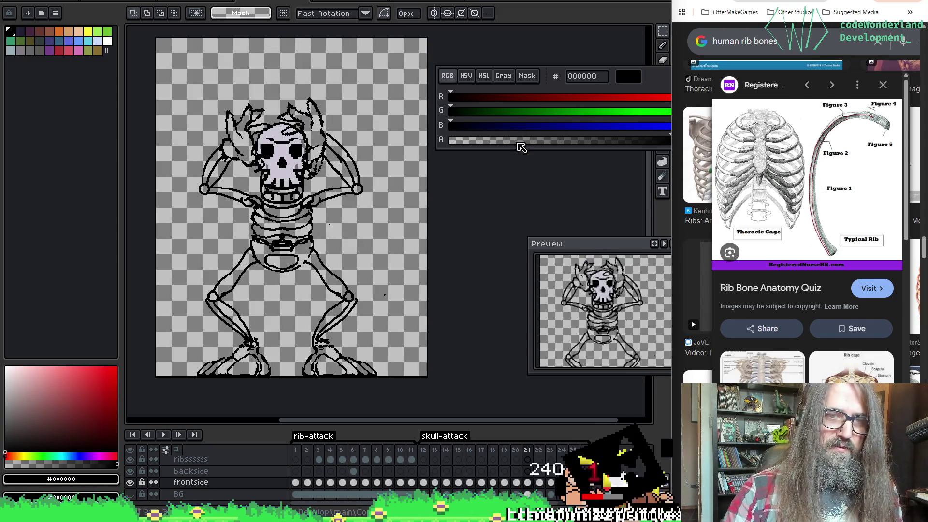
key(period)
key(Delete)
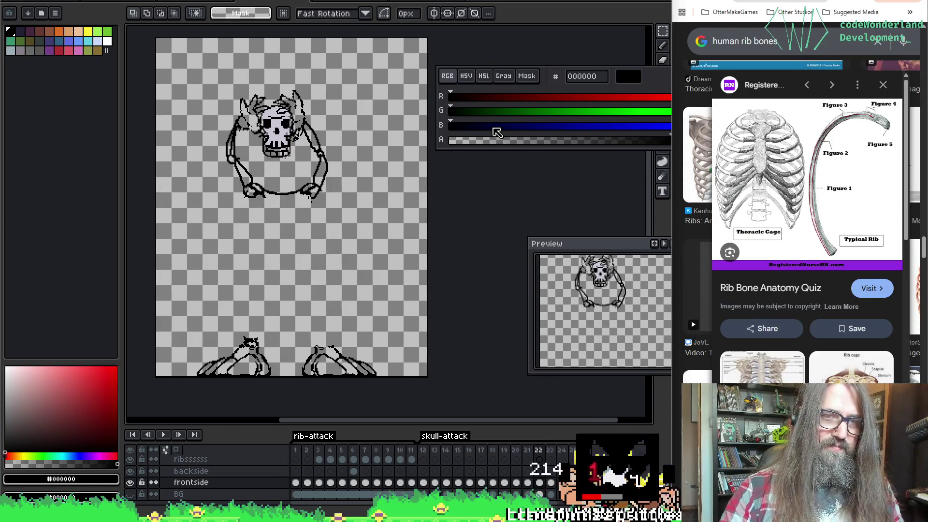
key(ctrl+z)
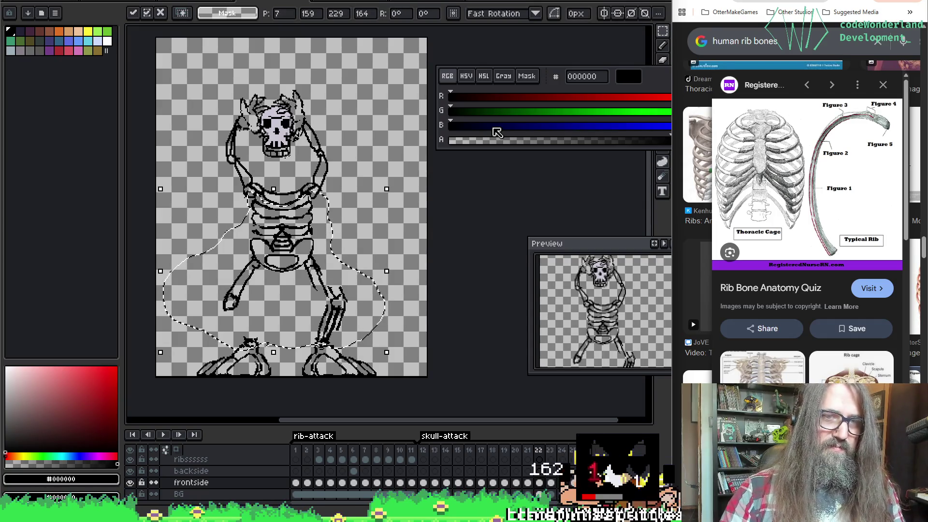
Flip between frames 21 and 22 to compare the two poses.
key(comma)
key(period)
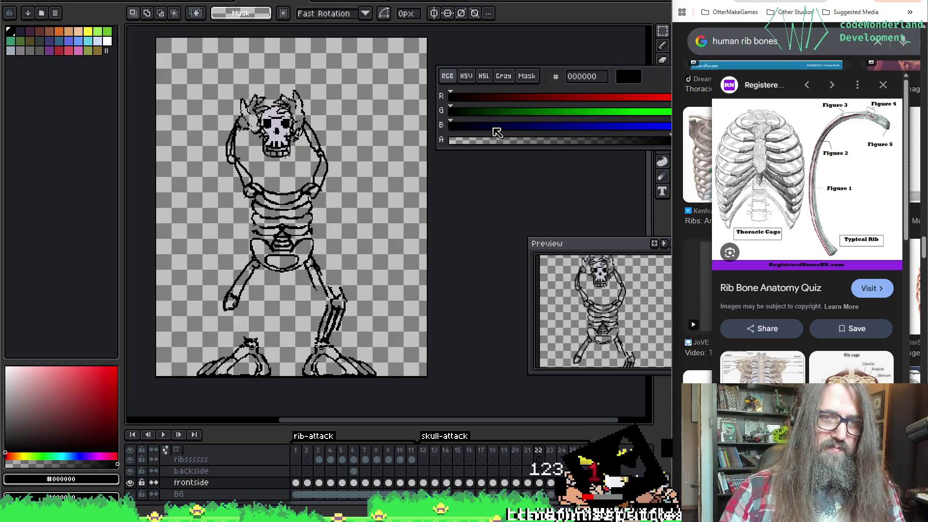
key(comma)
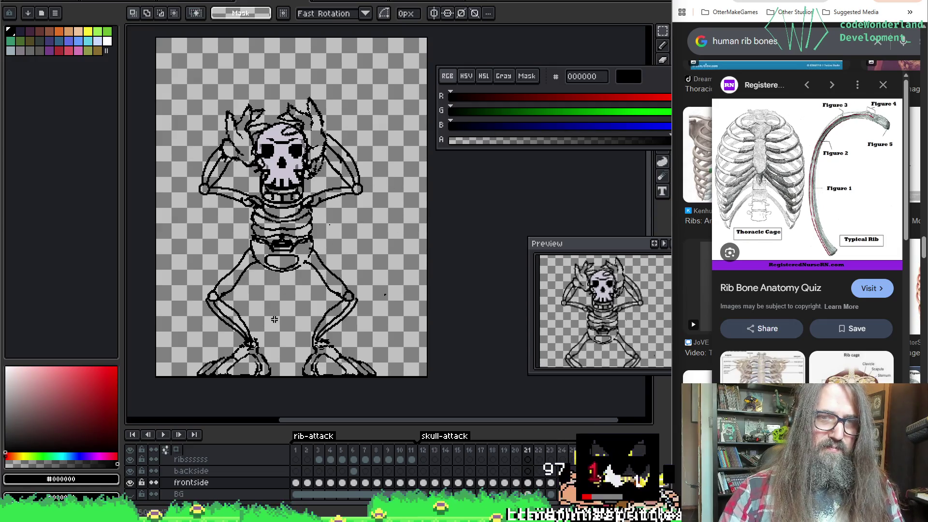
key(period)
key(period)
key(comma)
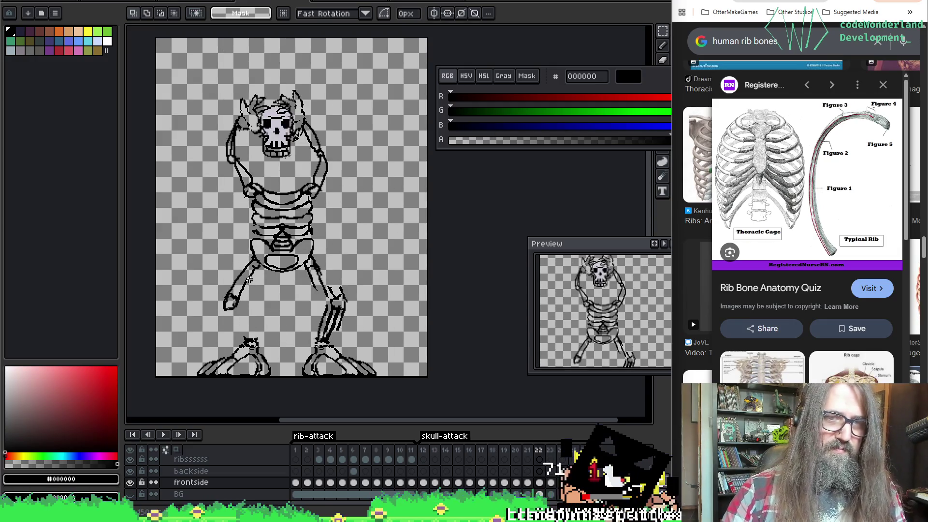
key(comma)
key(comma)
key(period)
key(period)
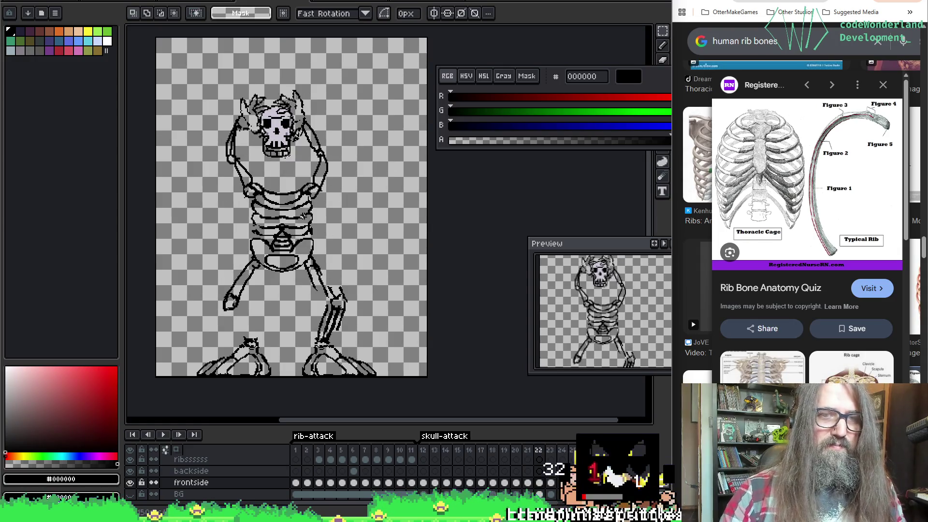
key(b)
key(comma)
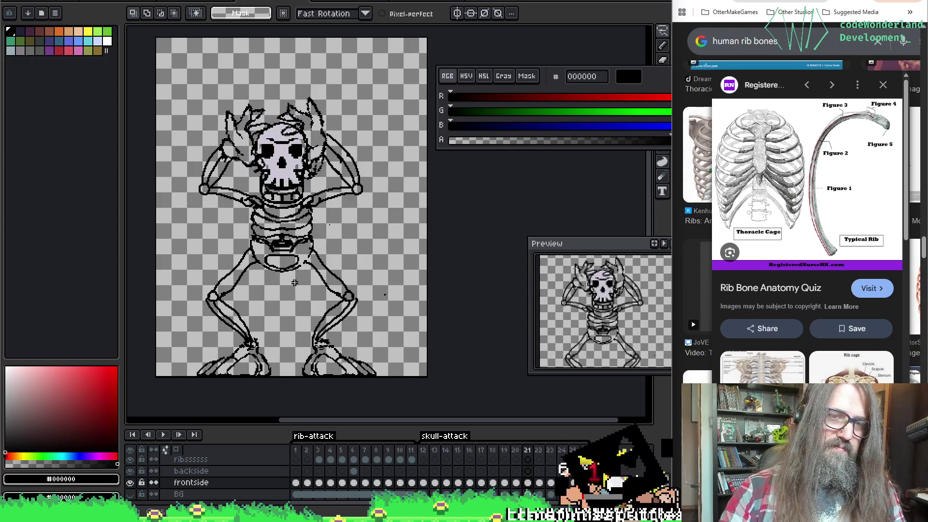
key(period)
key(comma)
key(period)
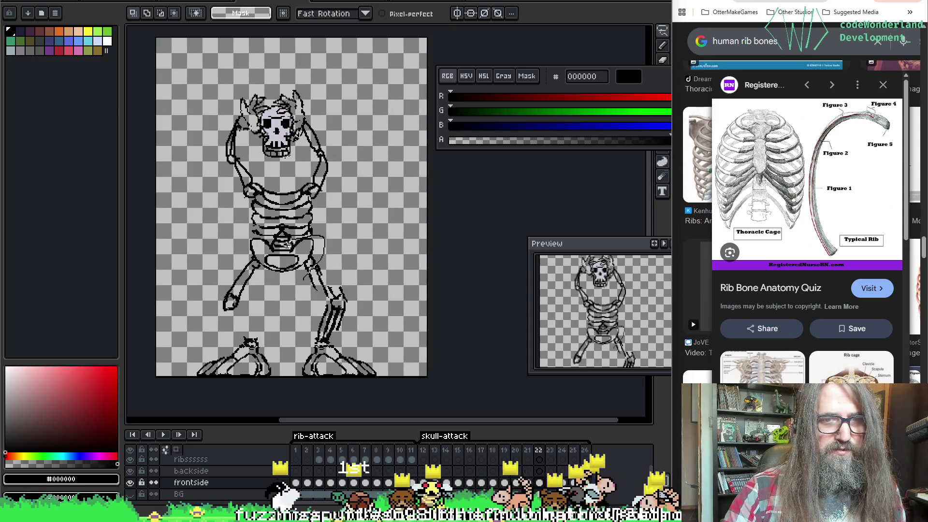
Nudge the pelvis into place on frame 22 with two small transform moves.
key(ctrl+t)
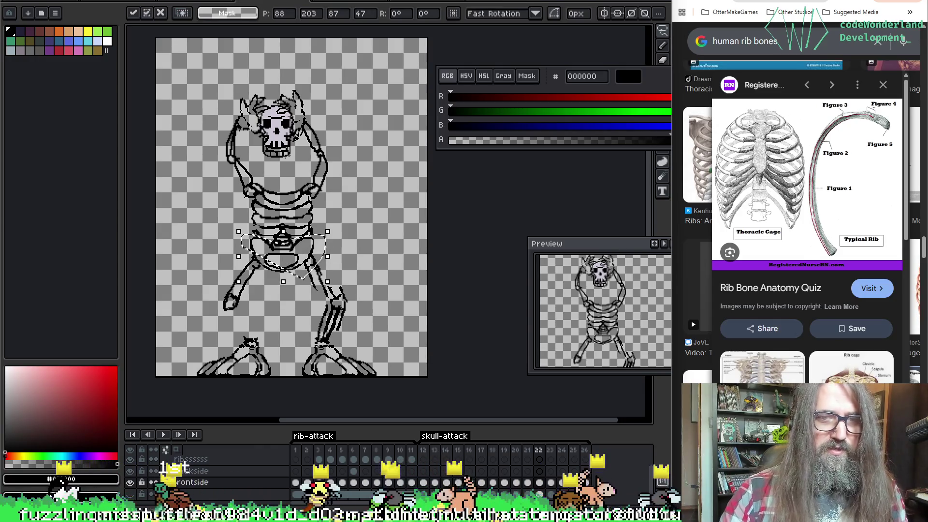
key(Return)
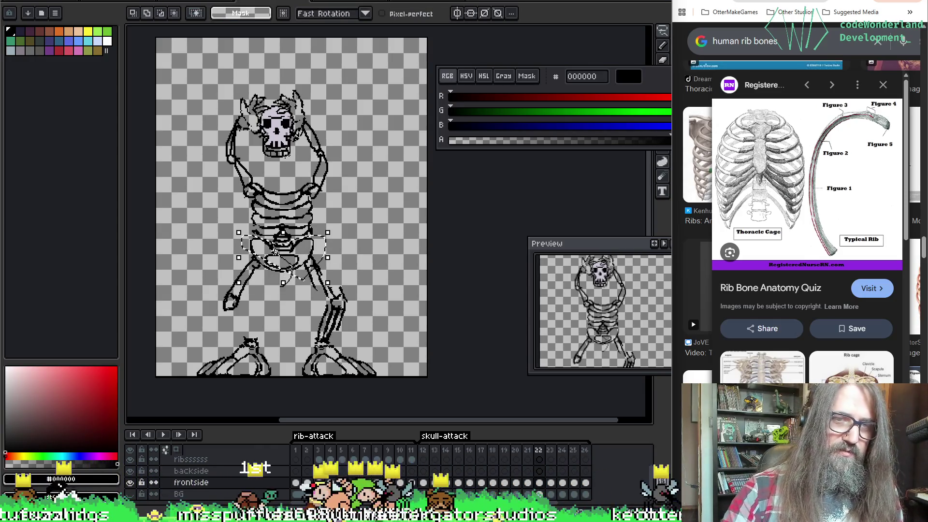
key(ctrl+t)
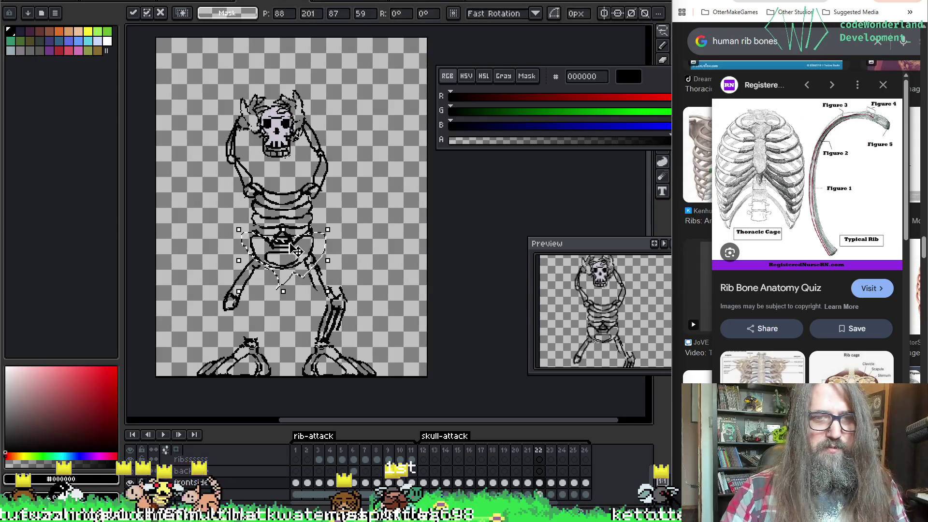
key(Return)
Erase the right knee joint and the leg's vertical lines, keeping the foot.
key(e)
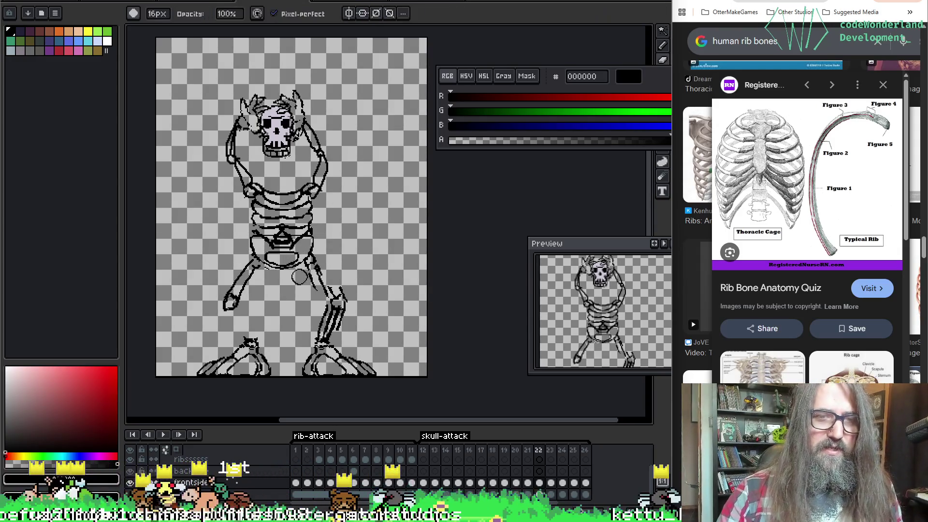
mouse_move(332, 290)
mouse_down()
mouse_move(323, 286)
mouse_move(348, 273)
mouse_up()
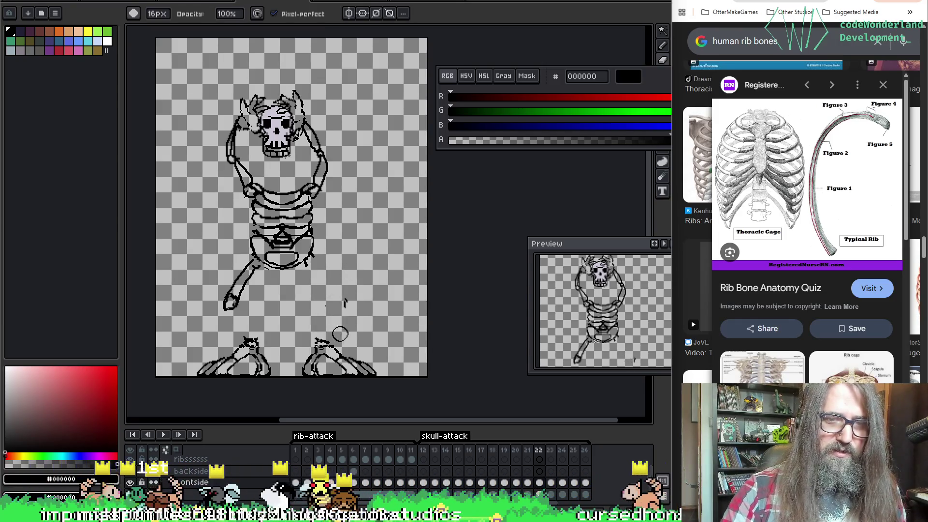
drag(341, 321, 334, 339)
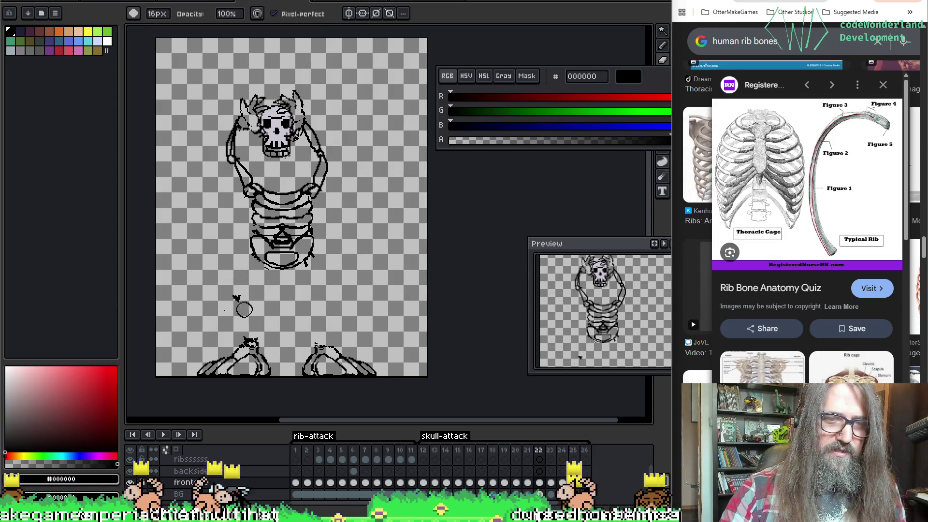
key(i)
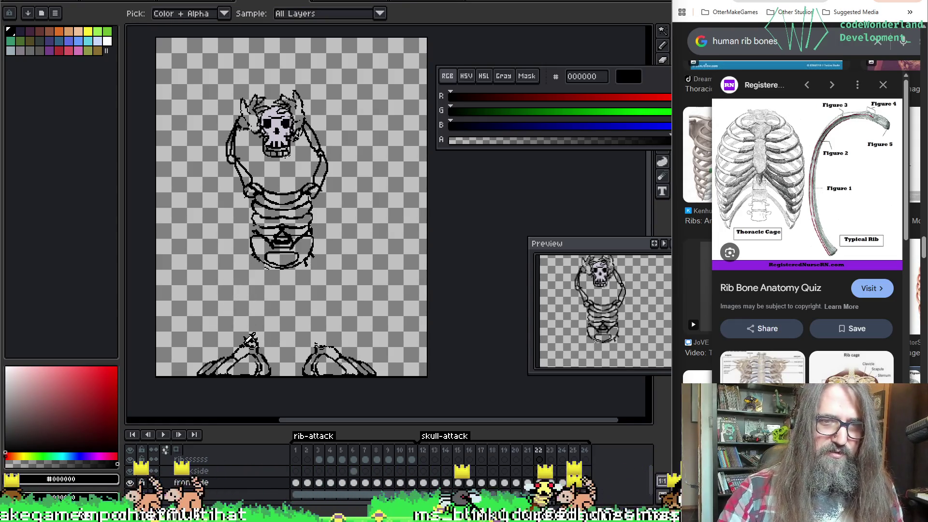
Shrink the eraser, sample a colour and view the full skeleton on frame 21 for reference.
key(b)
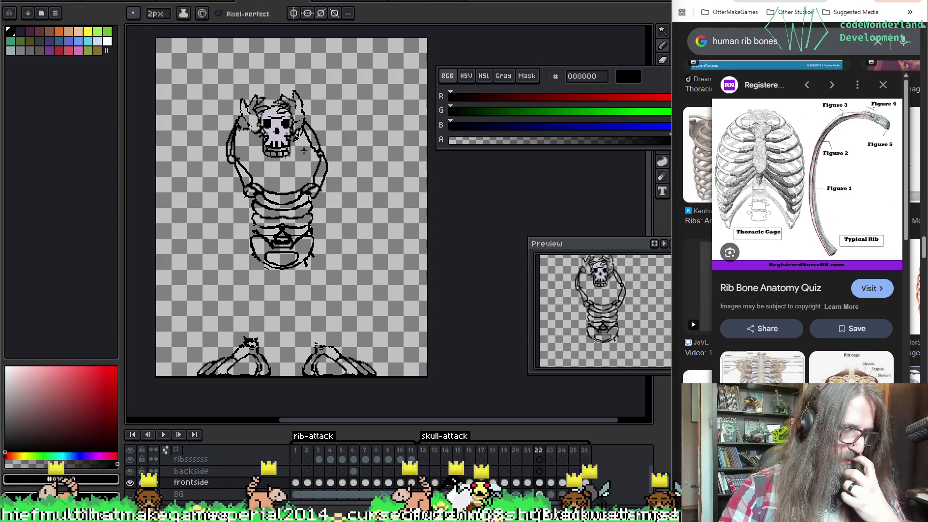
key(e)
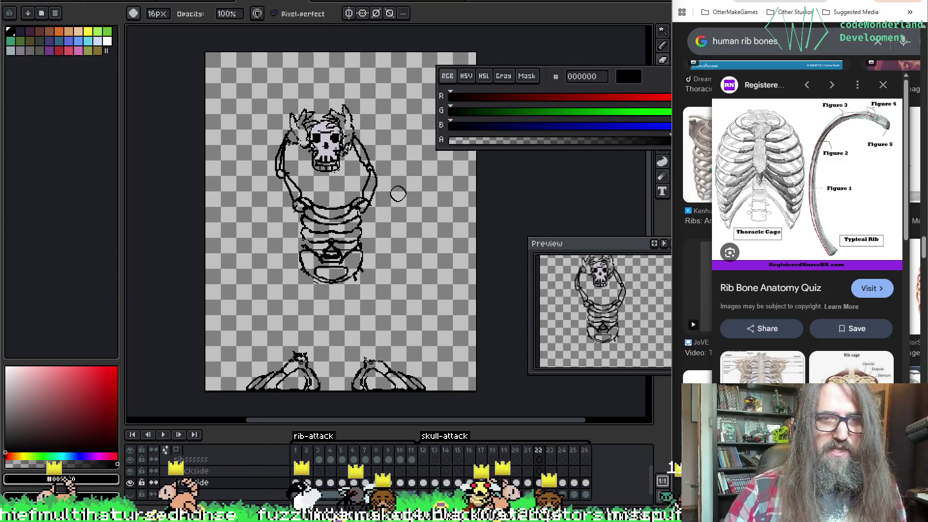
scroll(398, 193, down, 1)
scroll(398, 194, right, 2)
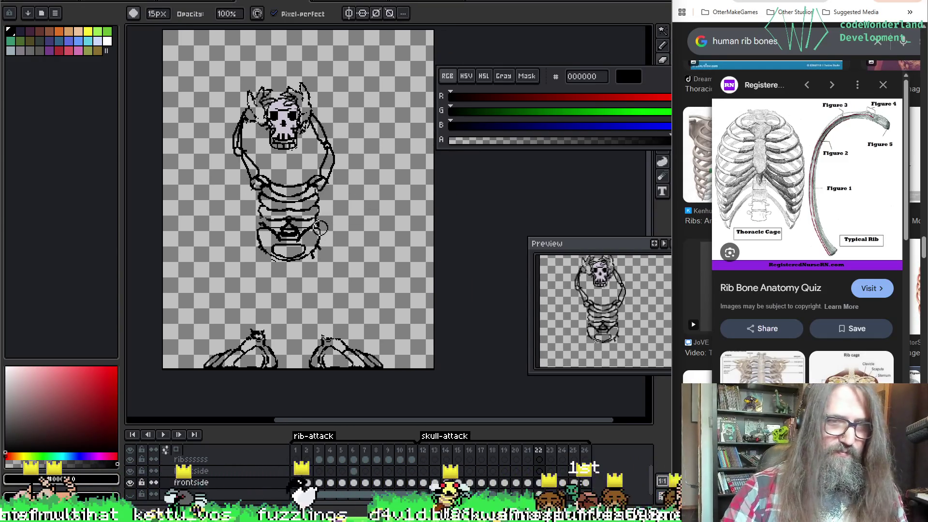
key(minus)
key(minus)
key(minus)
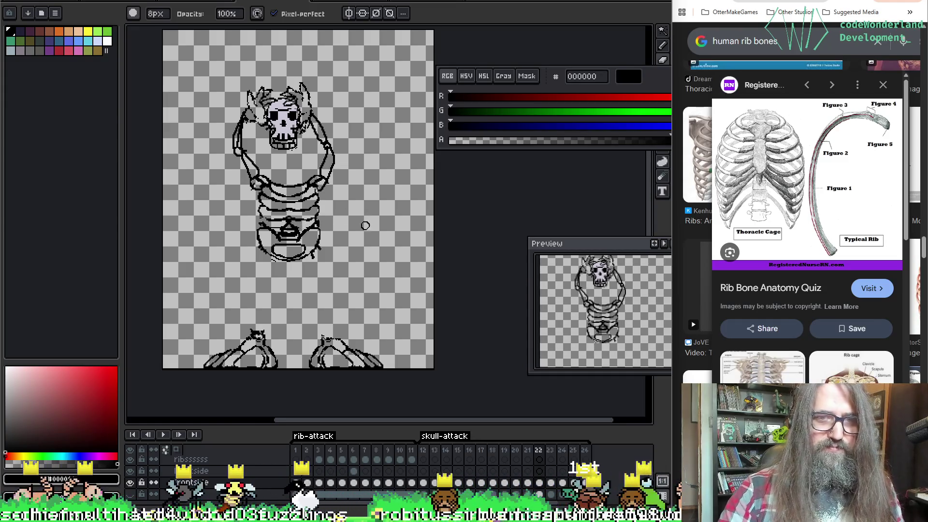
key(i)
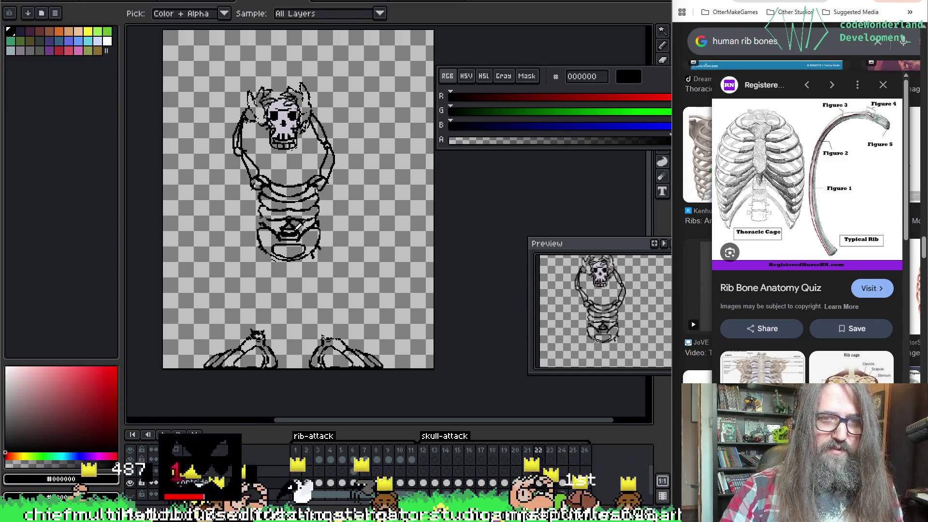
key(b)
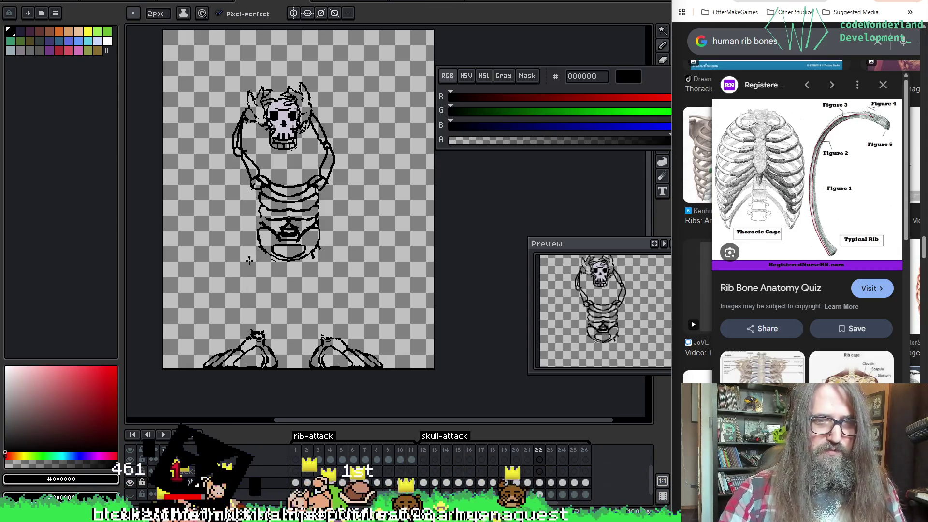
key(Left)
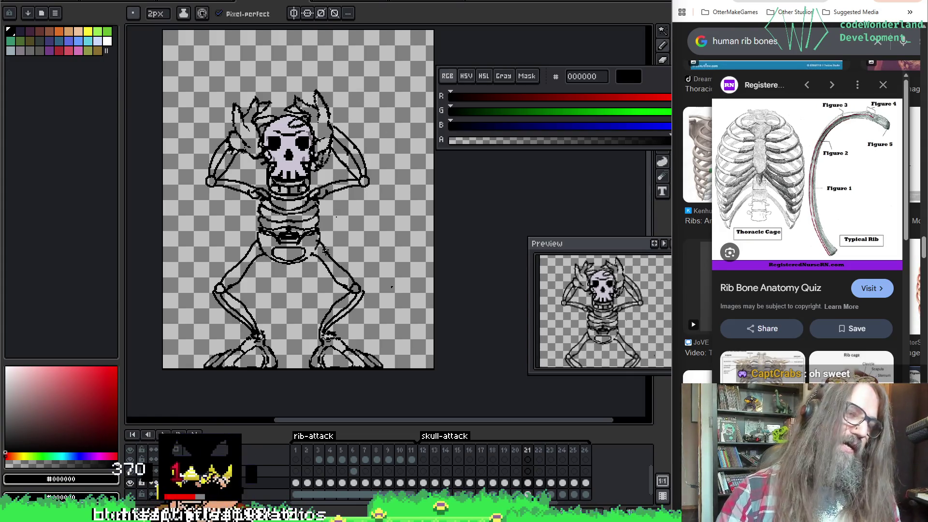
Return to frame 22 and turn on onion-skin ghosts of the neighbouring frames.
key(i)
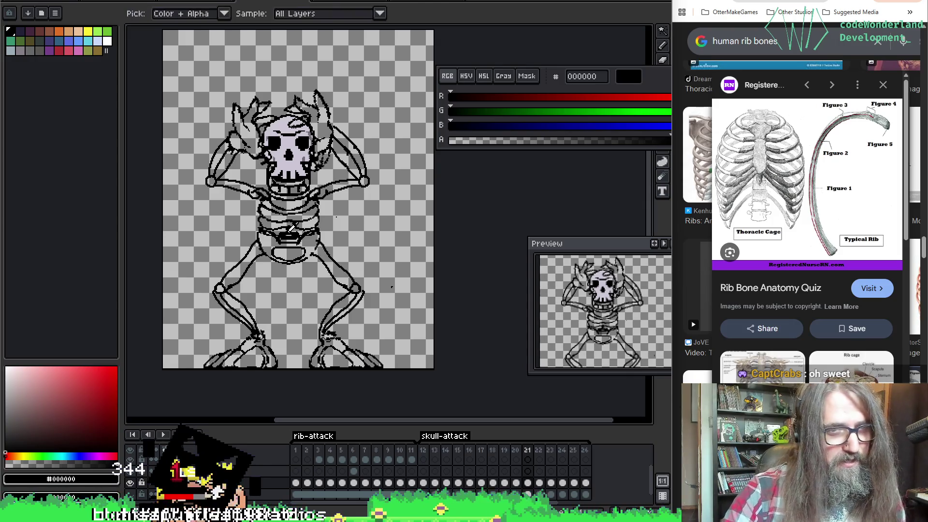
key(b)
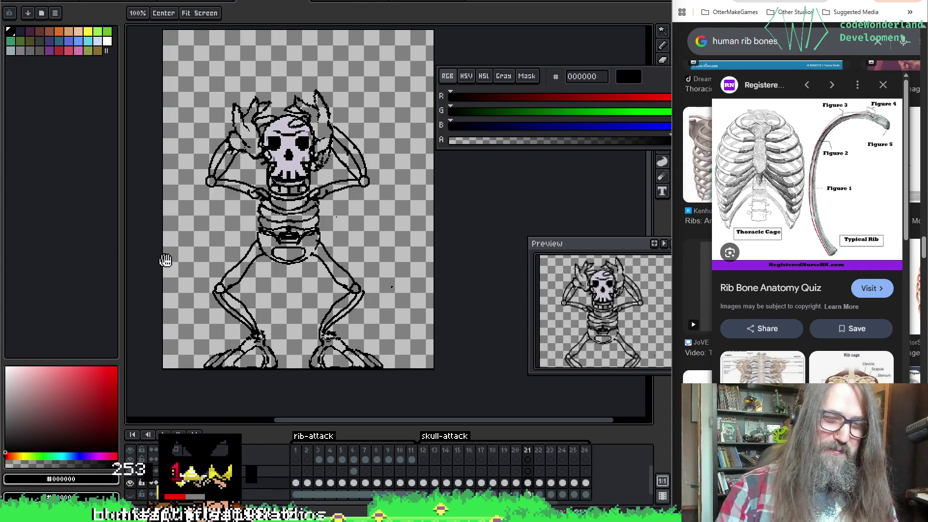
drag(270, 246, 276, 248)
key(Right)
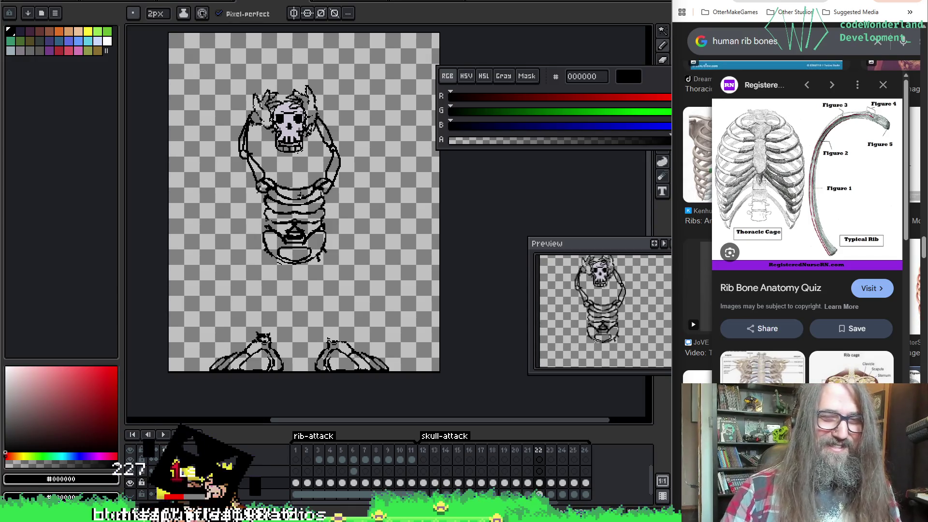
key(F3)
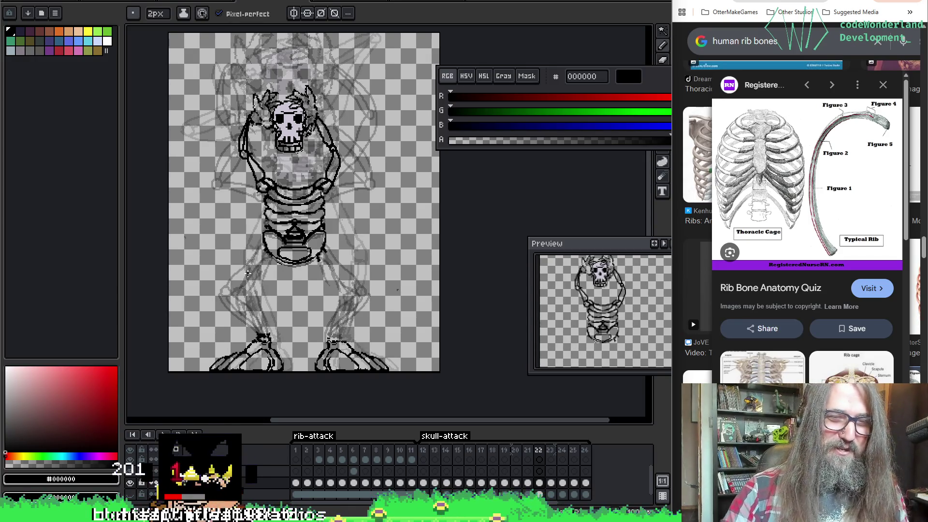
Draw a right knee circle and the left thigh bone lines, undoing stray strokes.
key(Return)
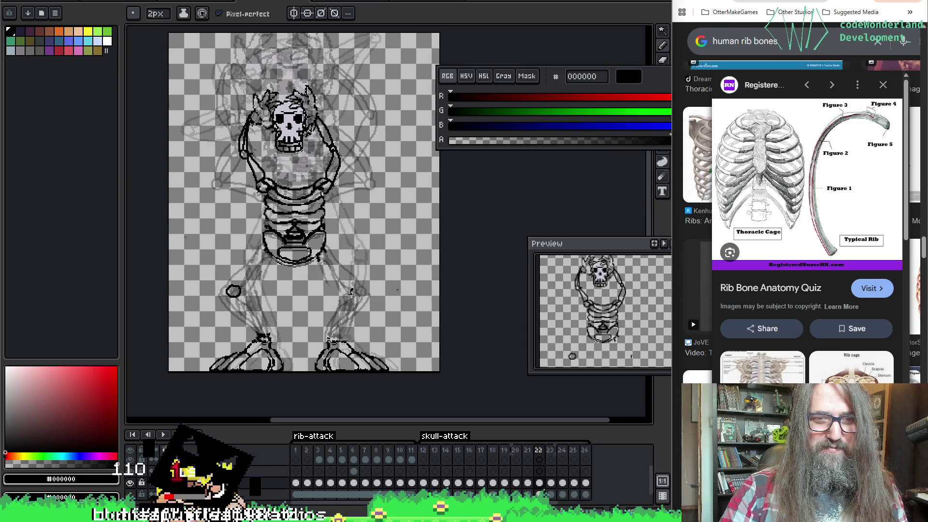
key(ctrl+z)
key(ctrl+z)
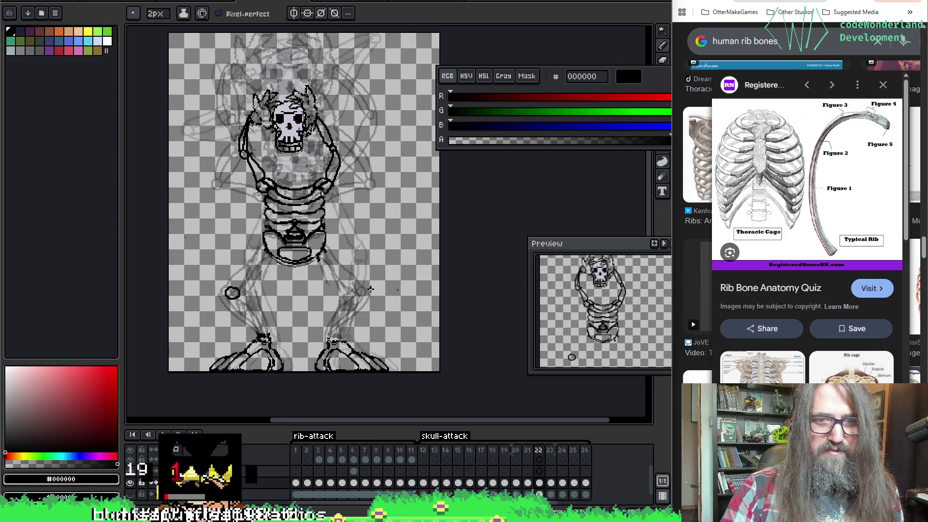
key(ctrl+z)
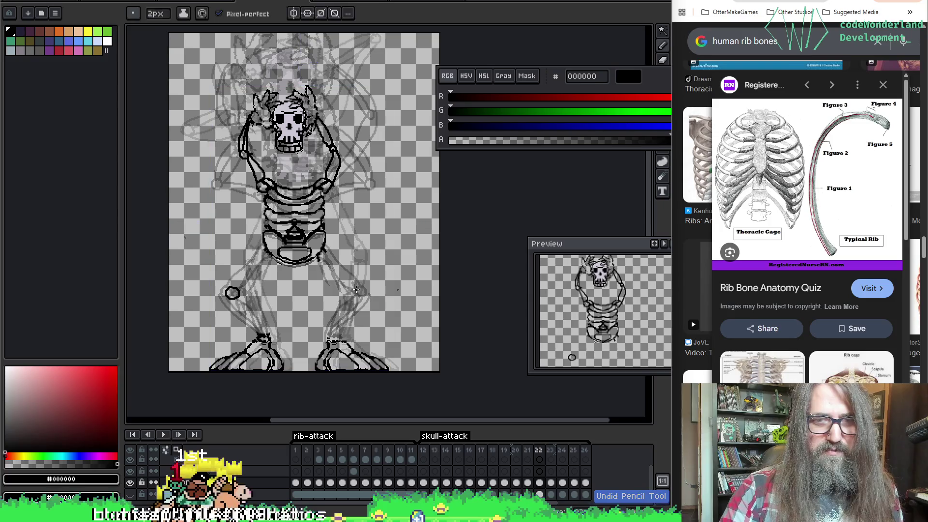
drag(354, 293, 354, 289)
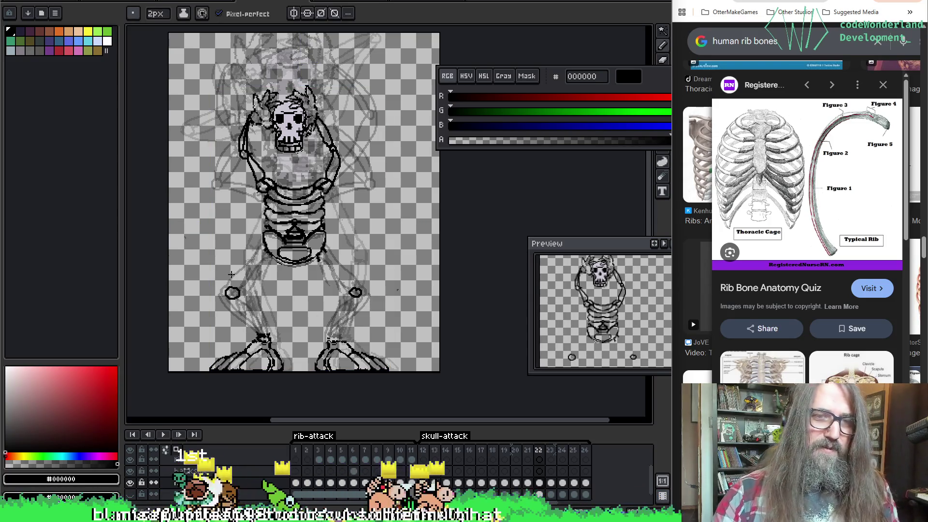
drag(267, 242, 231, 290)
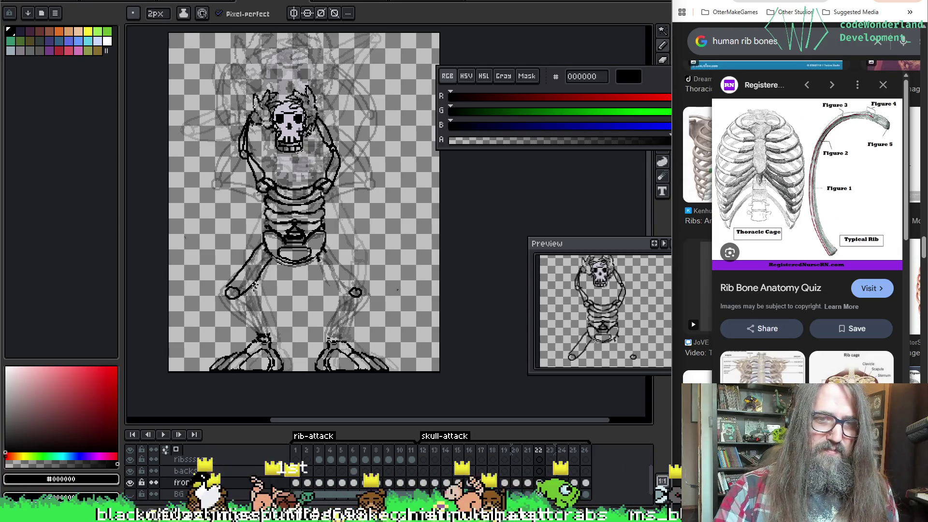
drag(273, 249, 238, 296)
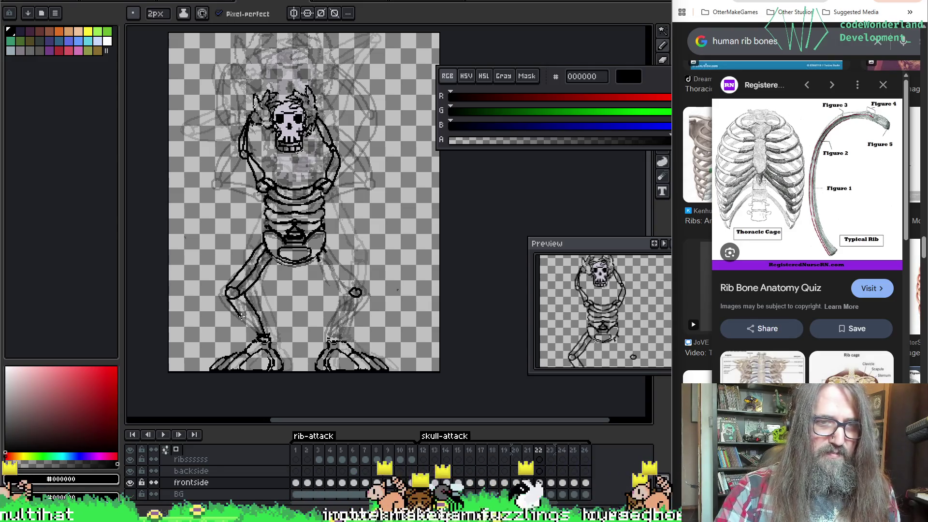
key(ctrl+z)
key(m)
key(b)
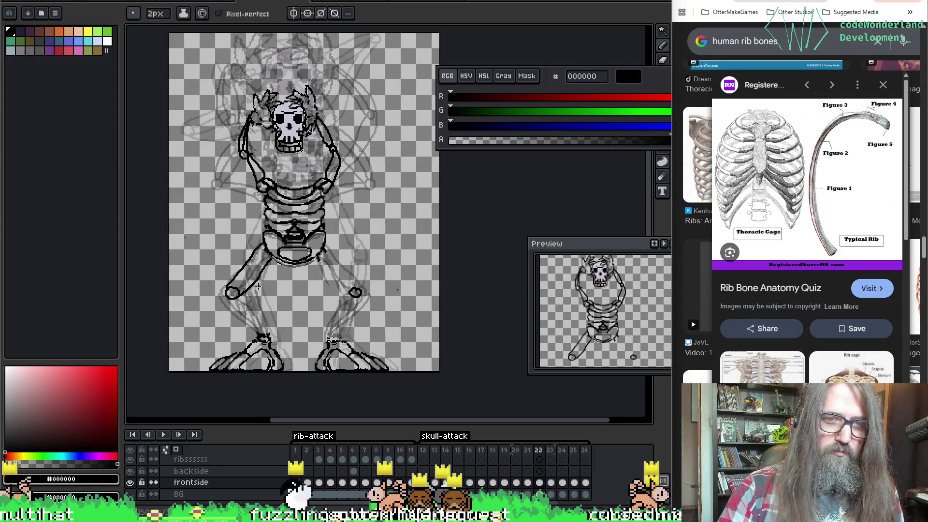
Draw the remaining leg bones down to the feet, finishing with the right lower leg.
key(ctrl)
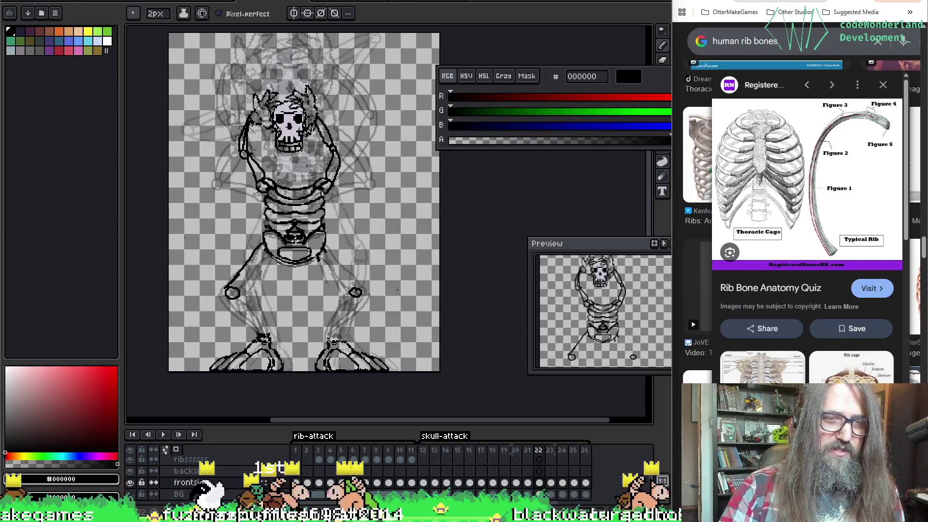
key(ctrl)
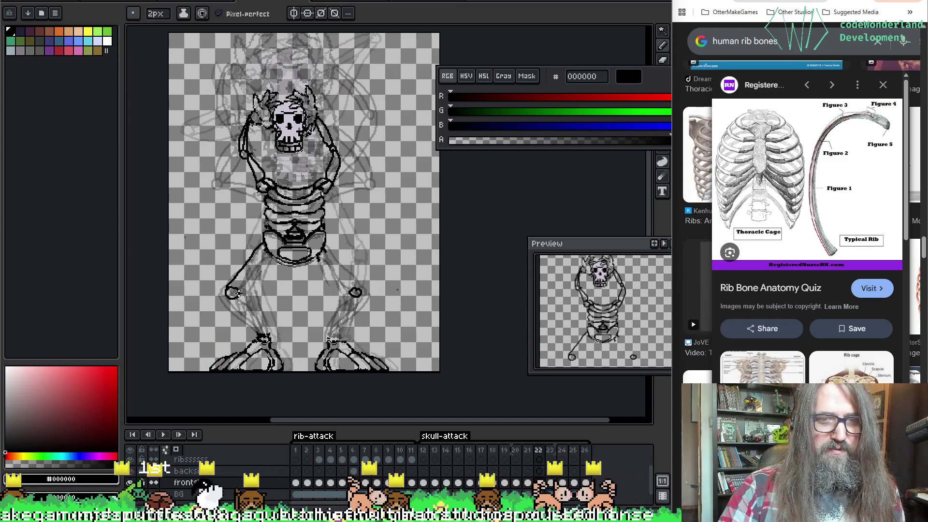
key(ctrl)
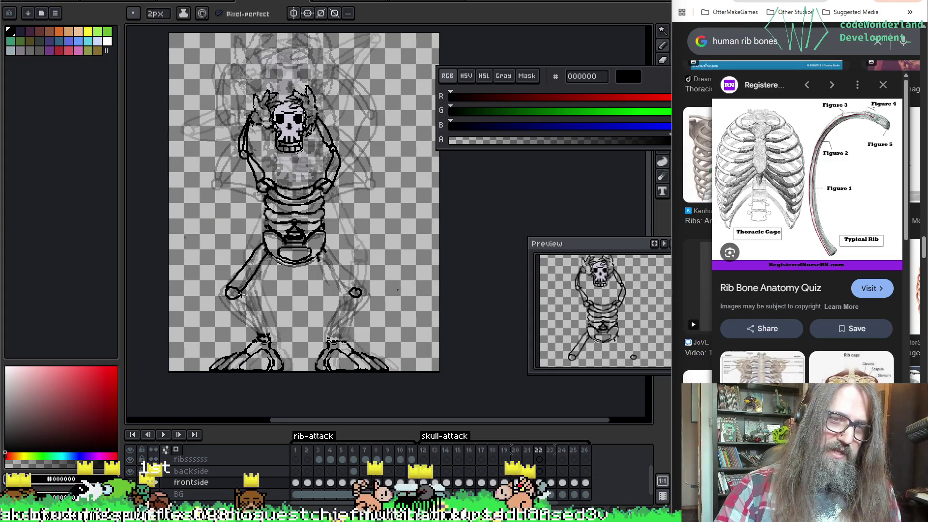
key(ctrl)
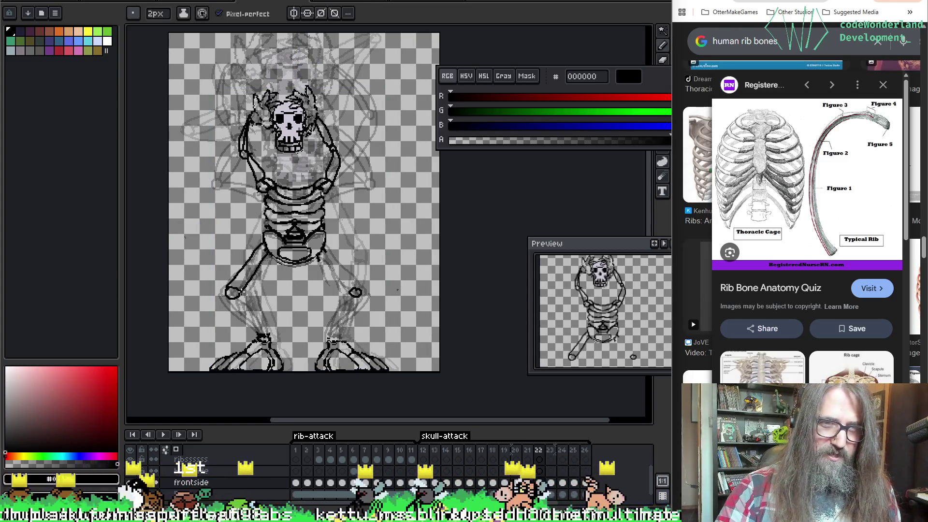
key(ctrl)
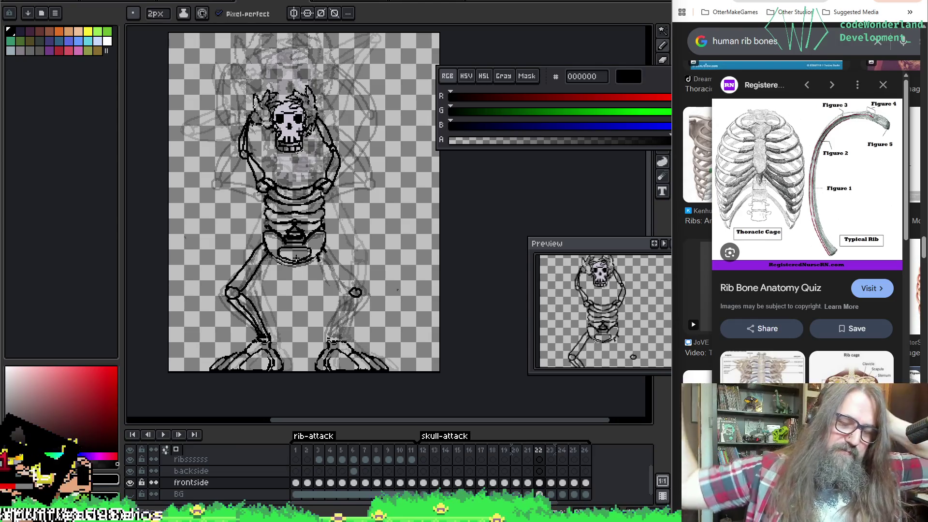
key(e)
scroll(408, 240, down, 1)
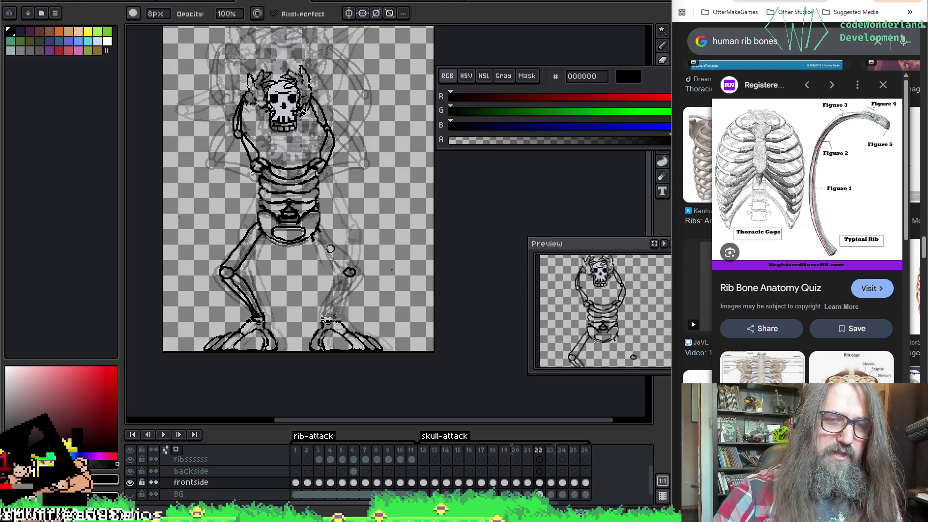
key(b)
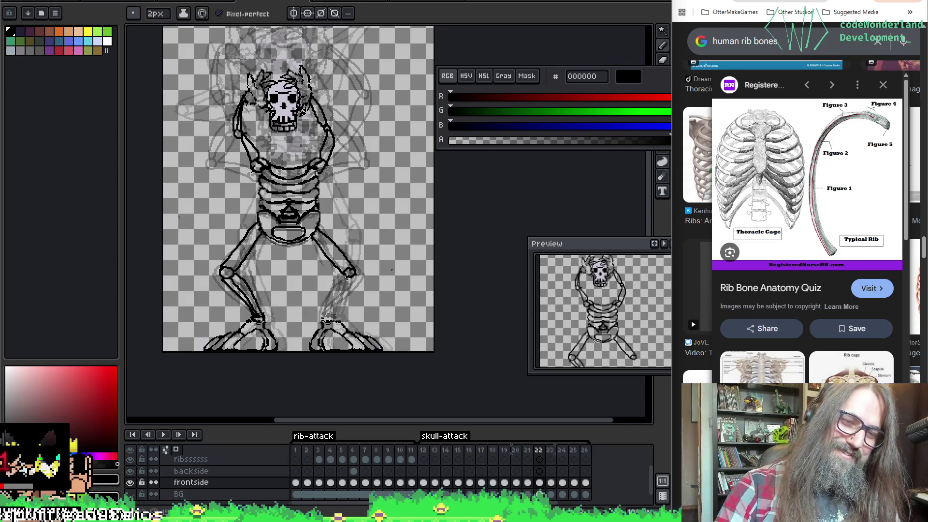
key(ctrl)
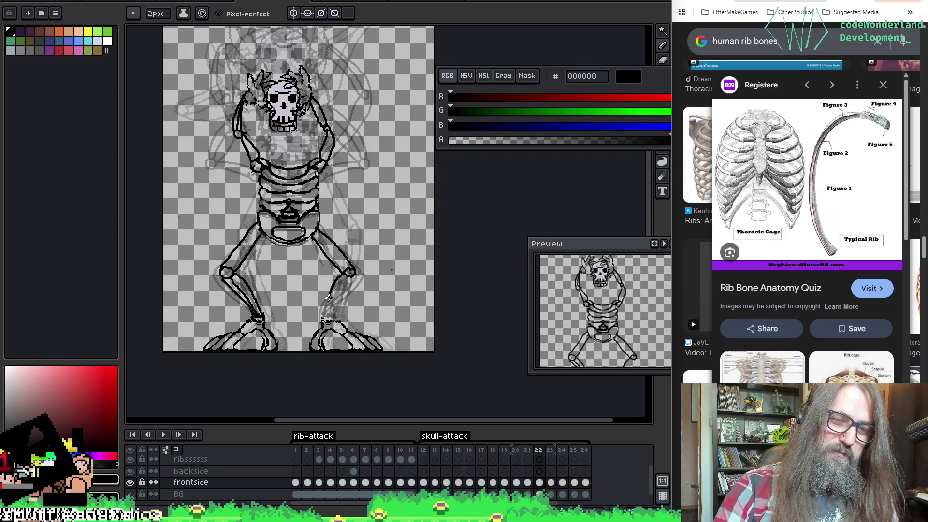
key(ctrl)
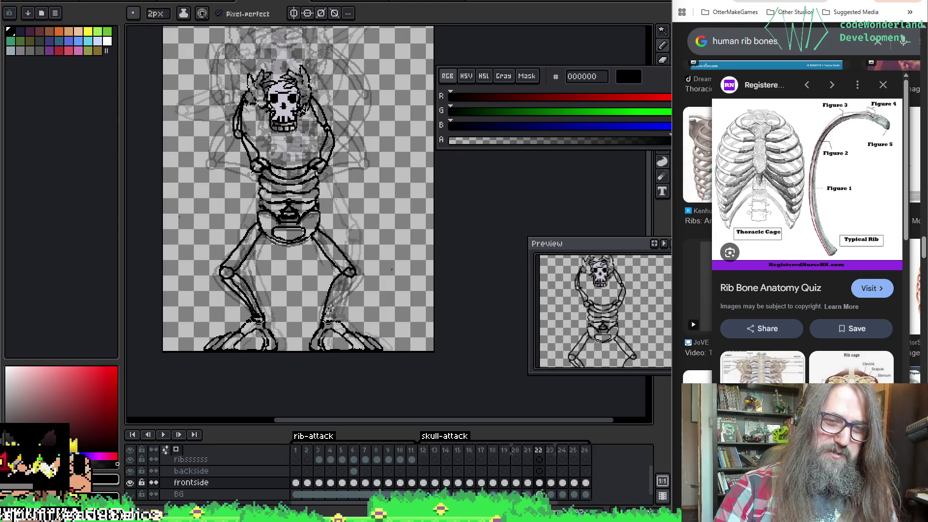
drag(357, 276, 332, 328)
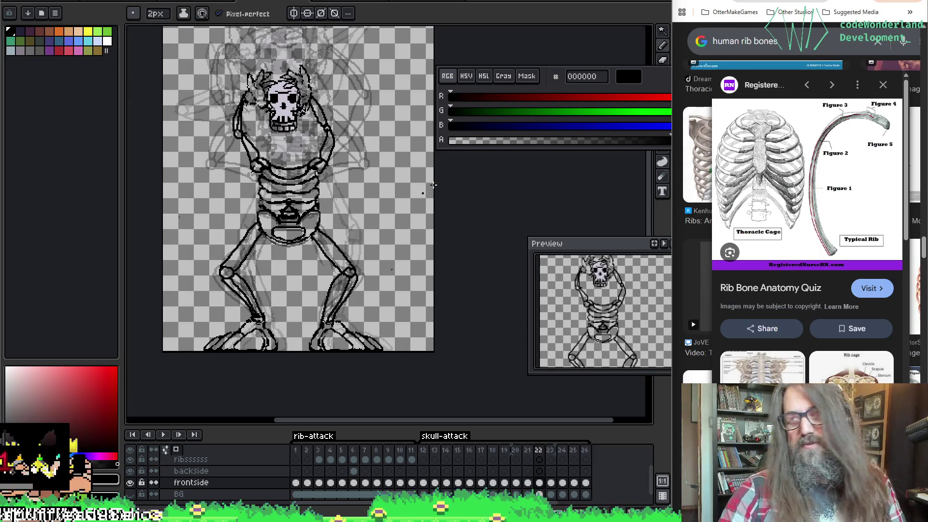
Step to frame 23, flipping back to frame 22 to compare the poses.
key(Right)
key(Left)
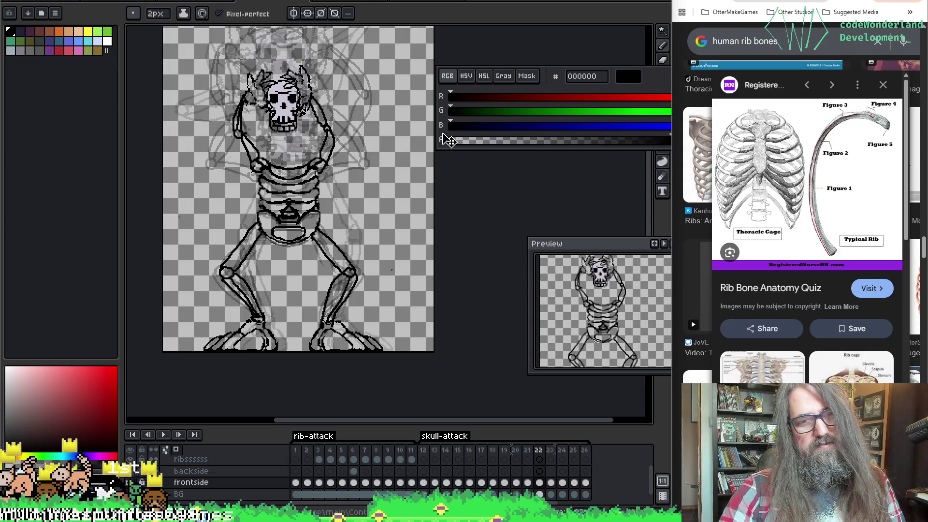
key(Right)
key(Left)
key(Right)
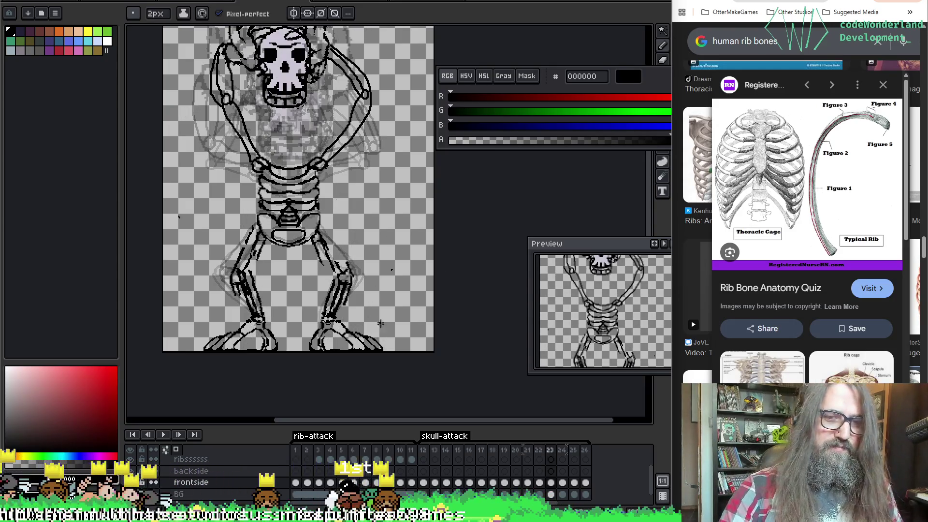
Flip between frames 22 and 23 to compare the leg poses before editing.
key(m)
key(Left)
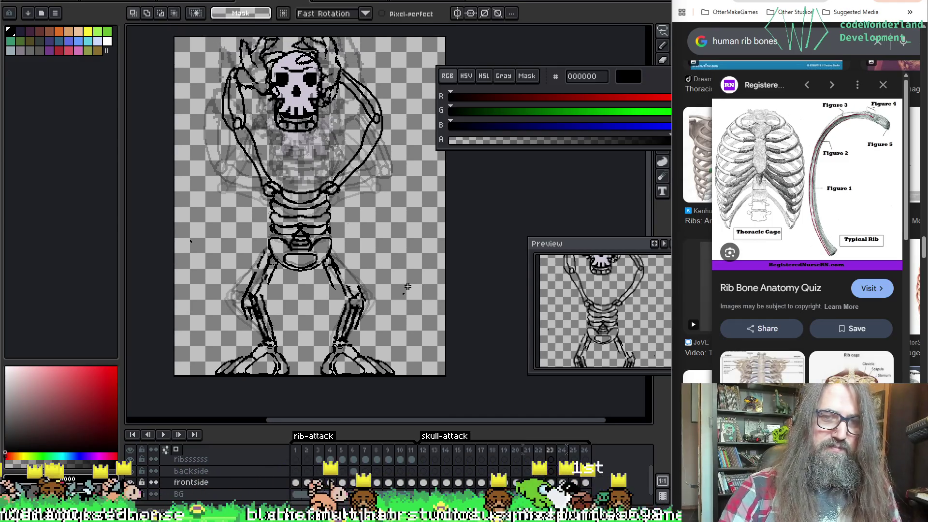
key(Right)
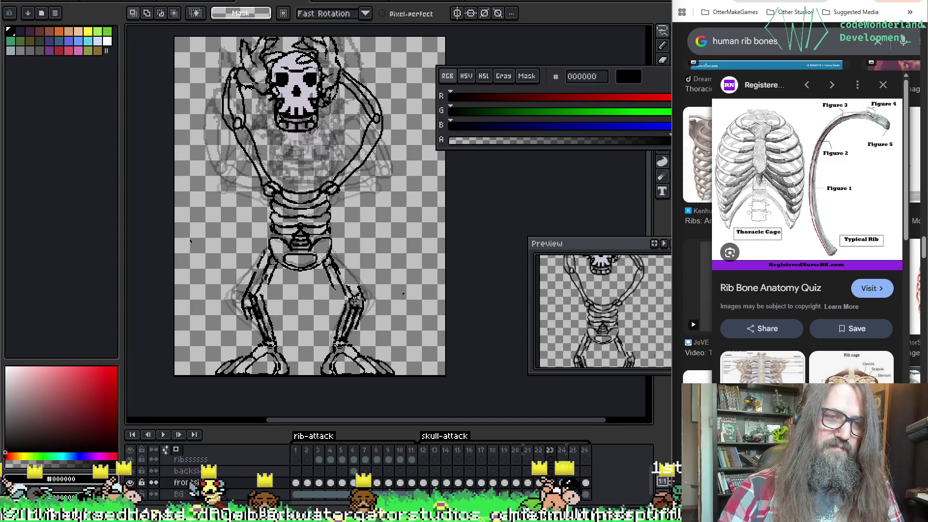
key(Left)
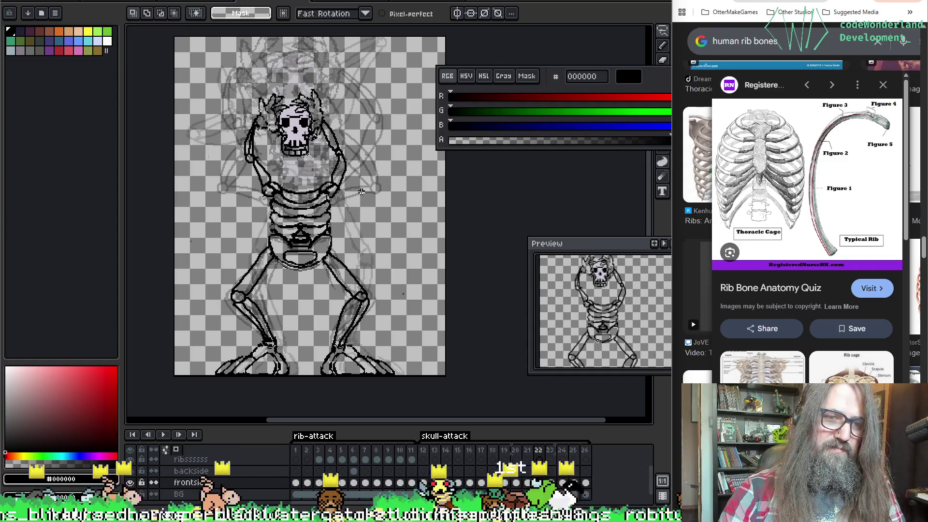
key(Right)
key(Left)
key(Left)
key(Right)
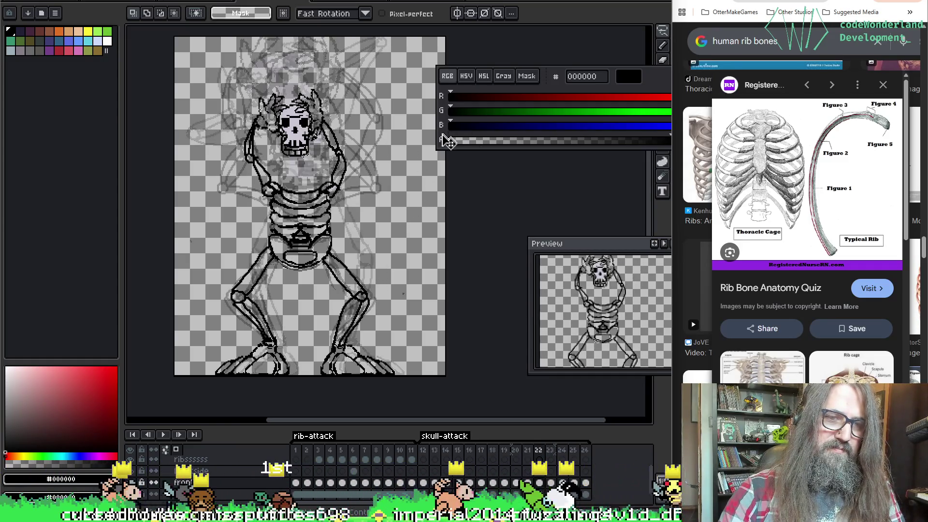
key(Right)
Erase the old shin lines and the leftover right-hip line on frame 23, undoing over-erasing.
key(b)
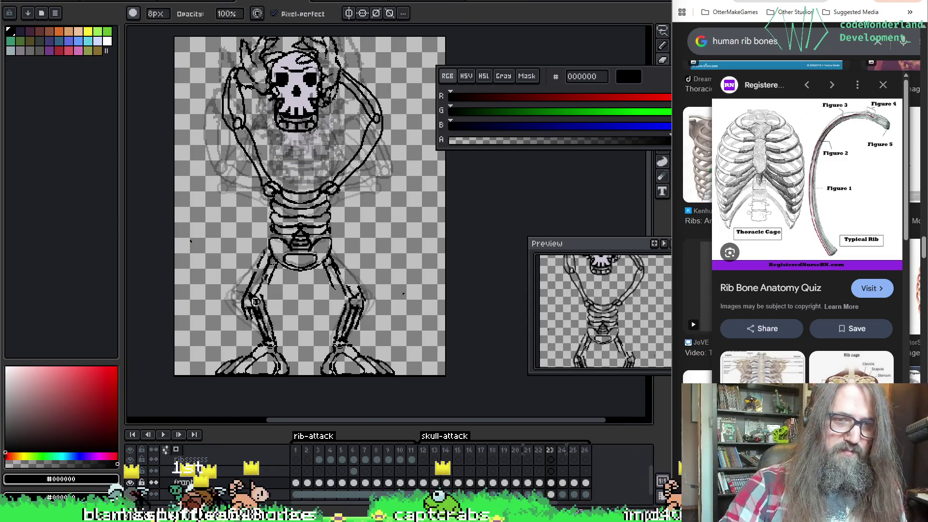
drag(252, 293, 269, 341)
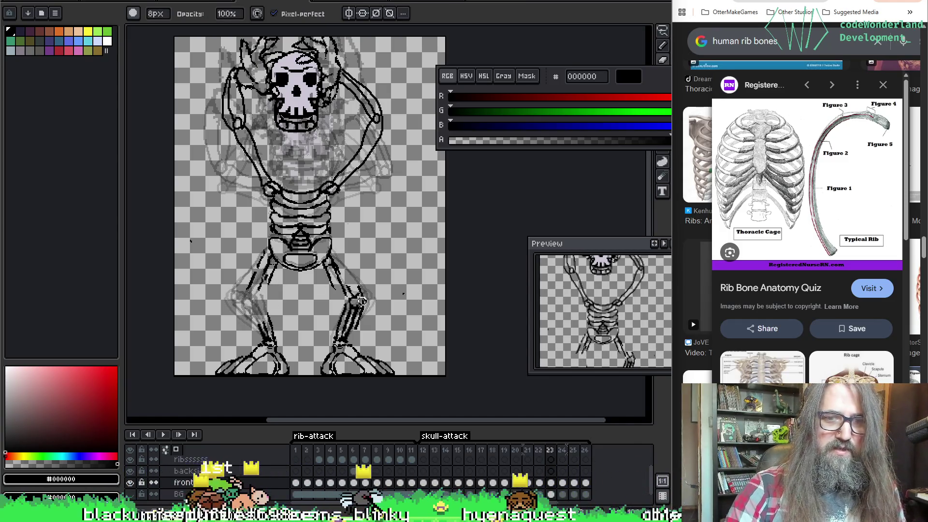
drag(366, 301, 341, 341)
key(ctrl+z)
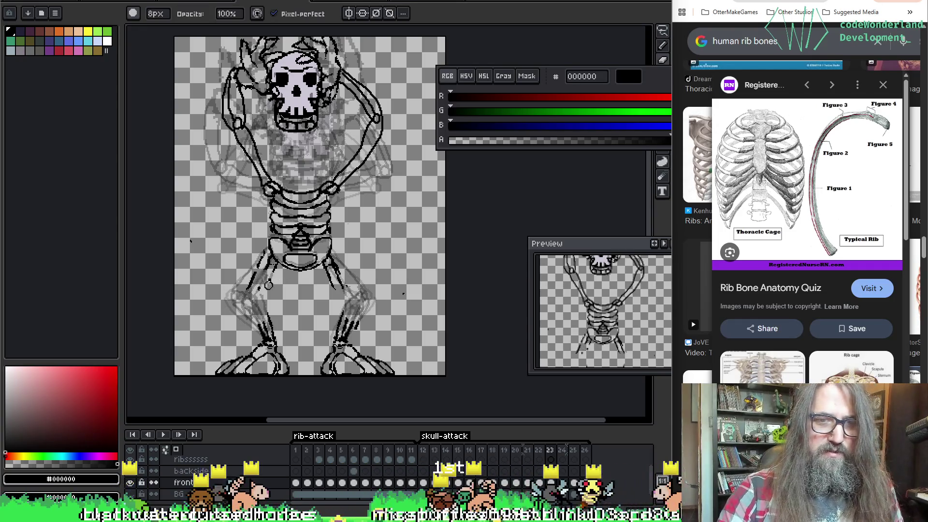
key(ctrl+z)
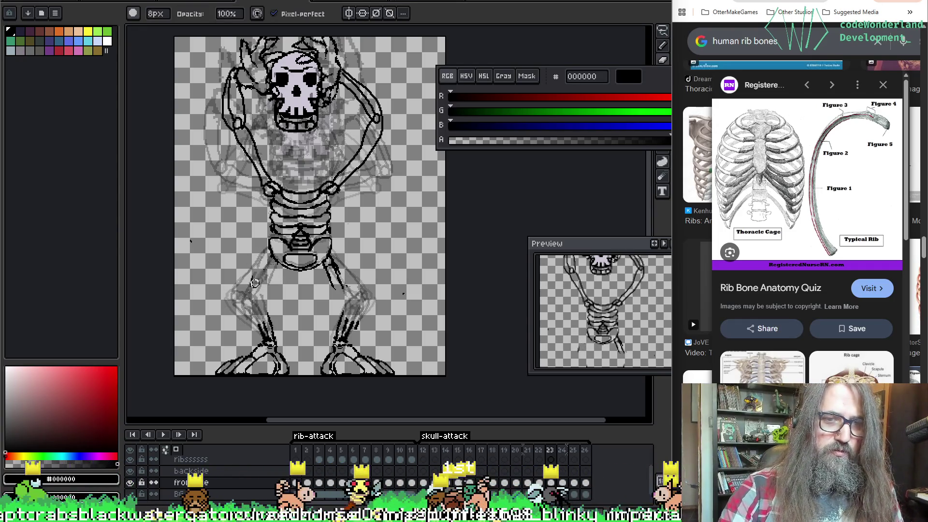
drag(331, 256, 353, 271)
key(ctrl+z)
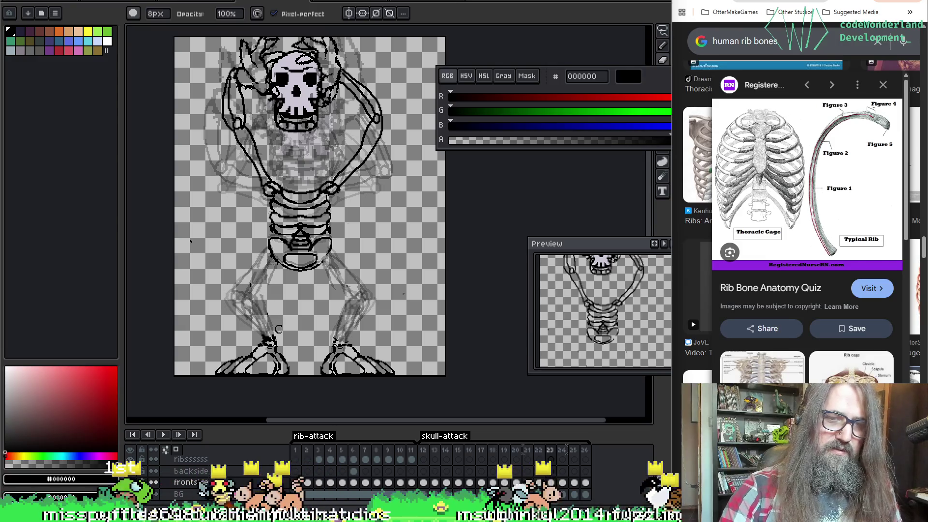
Switch to the thin 2px pencil and compare the legs with frame 22.
key(e)
key(Left)
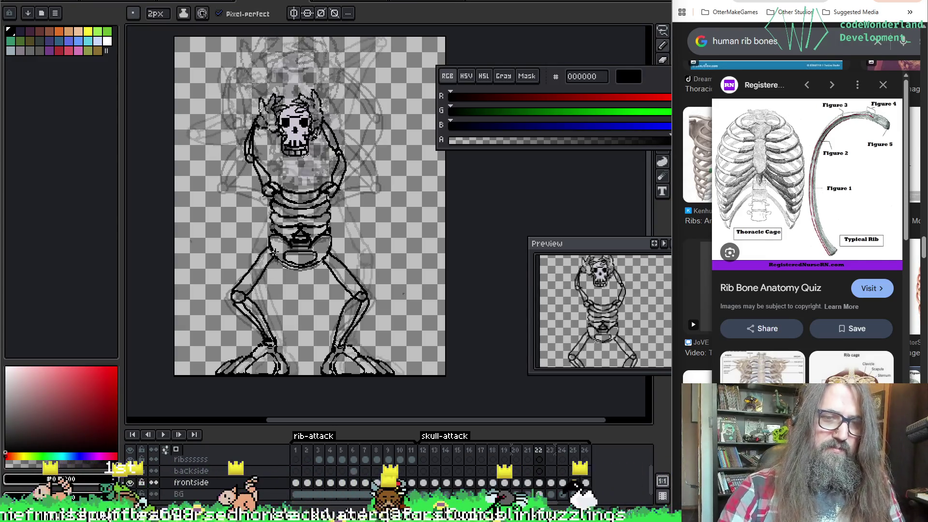
key(Right)
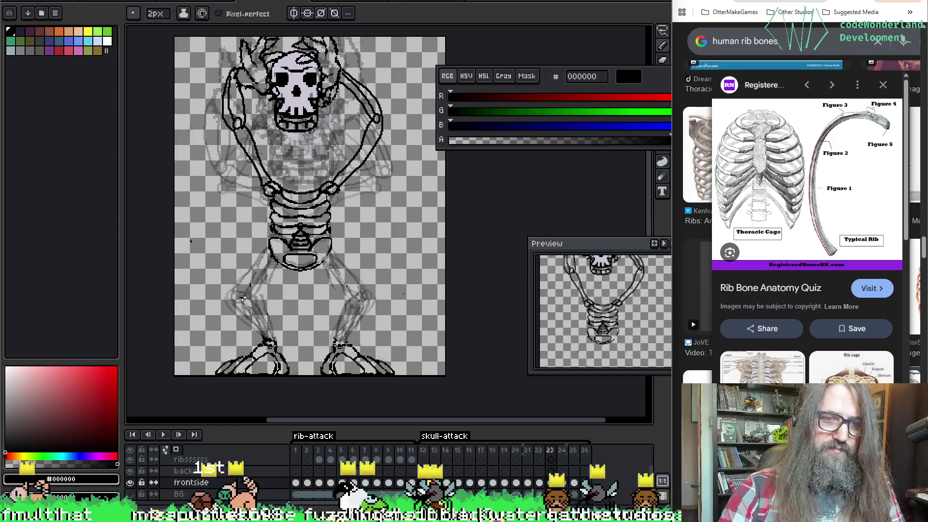
key(Left)
key(Right)
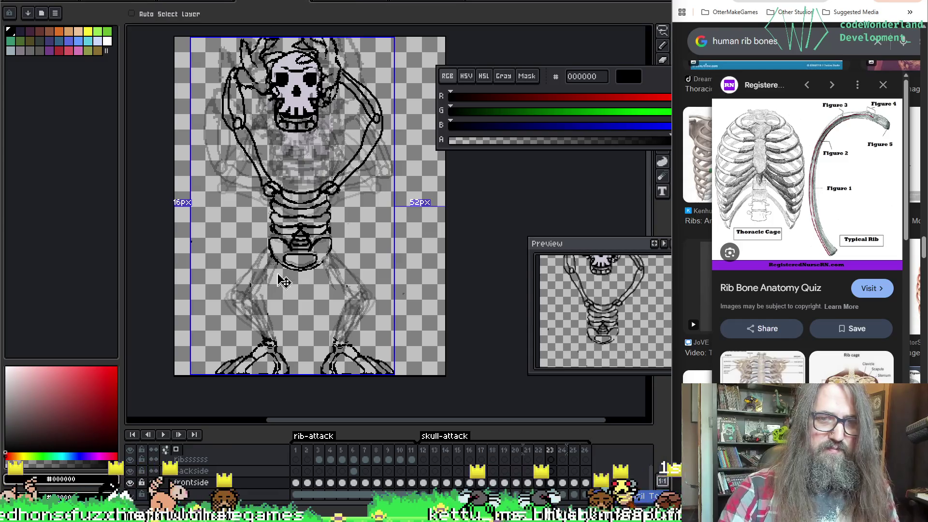
Draw a round knee joint on frame 23's left leg, undoing stray strokes and an accidental move.
key(Left)
key(Right)
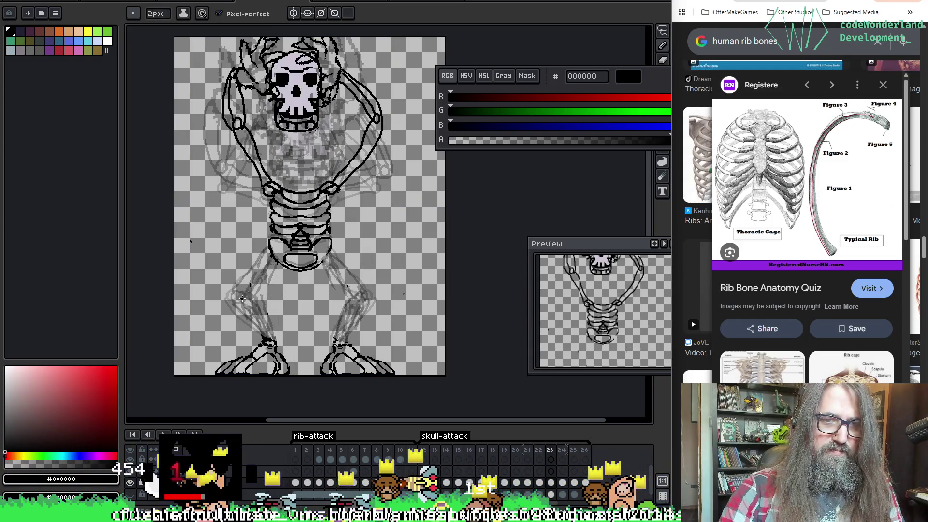
drag(245, 305, 248, 302)
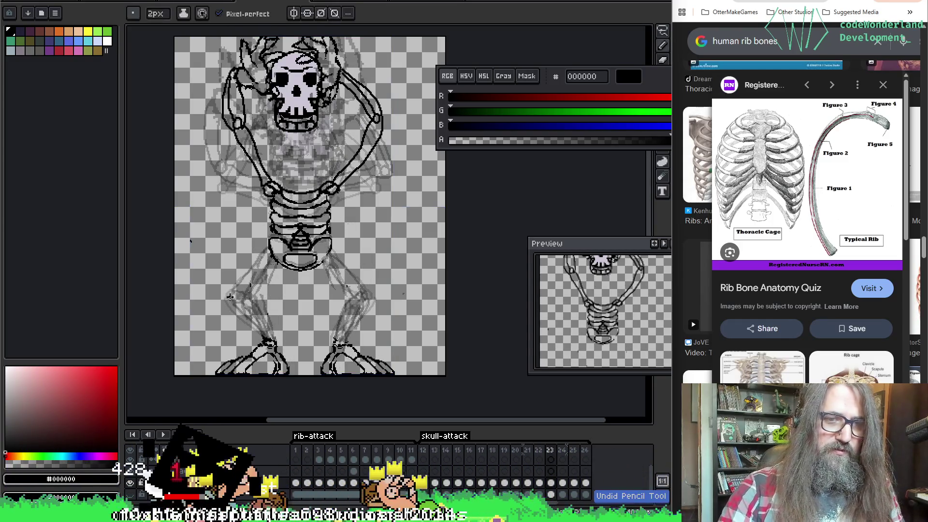
key(p)
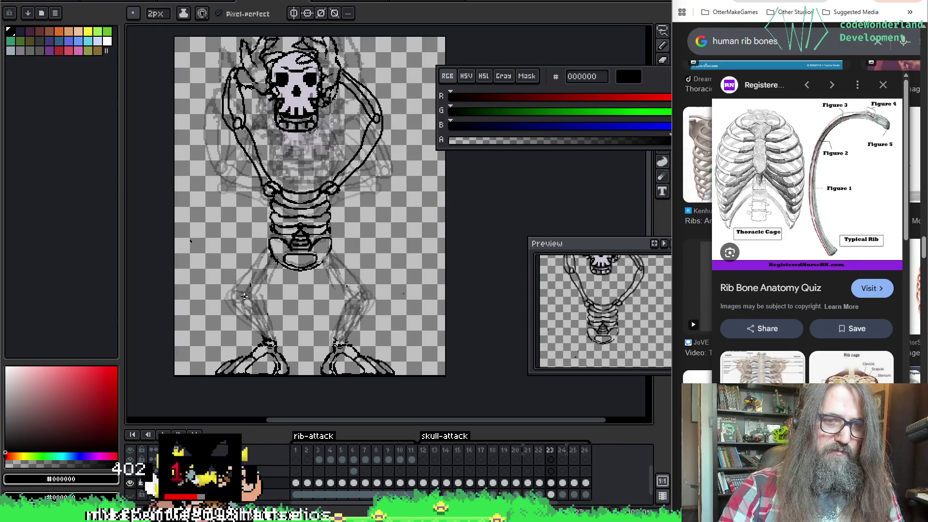
key(Left)
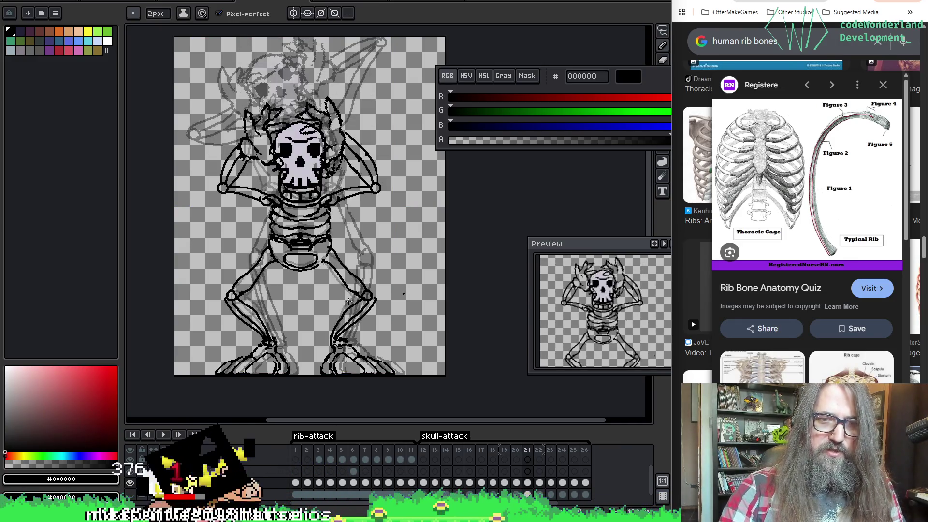
key(Right)
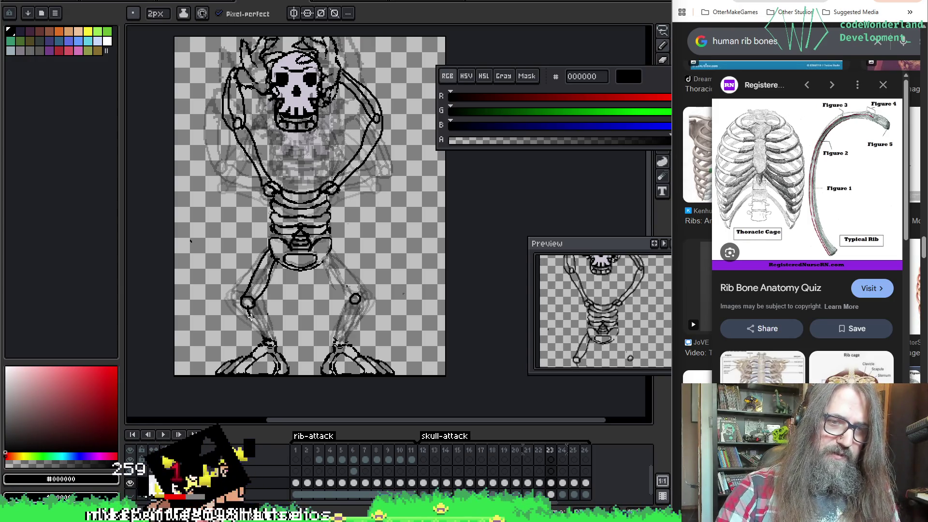
key(ctrl+z)
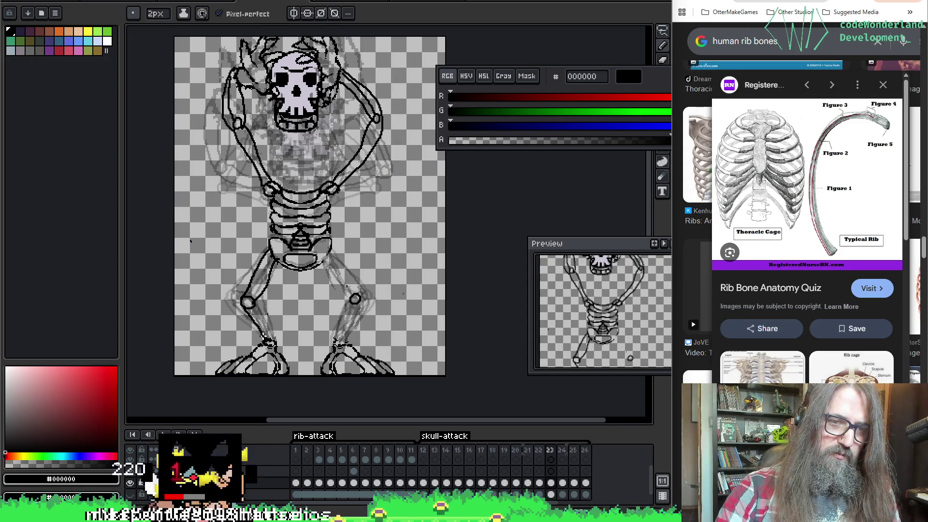
key(ctrl+z)
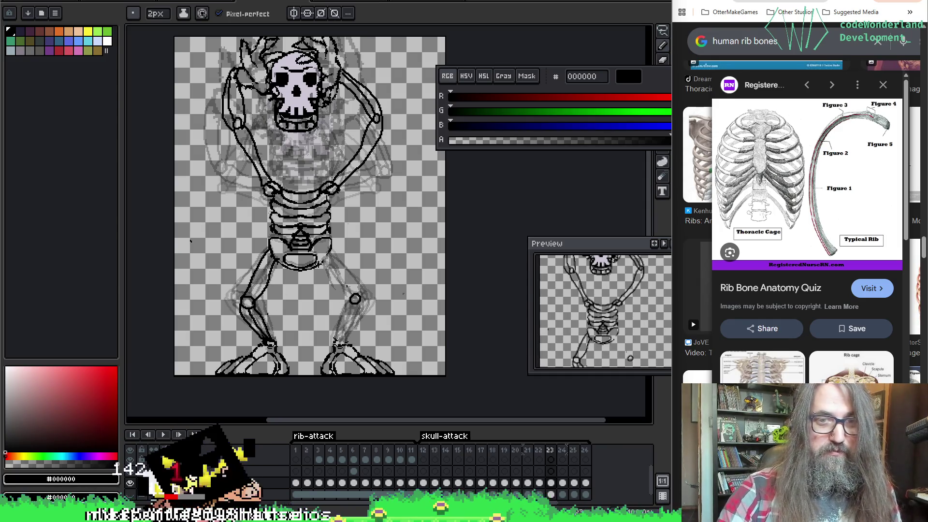
key(ctrl+z)
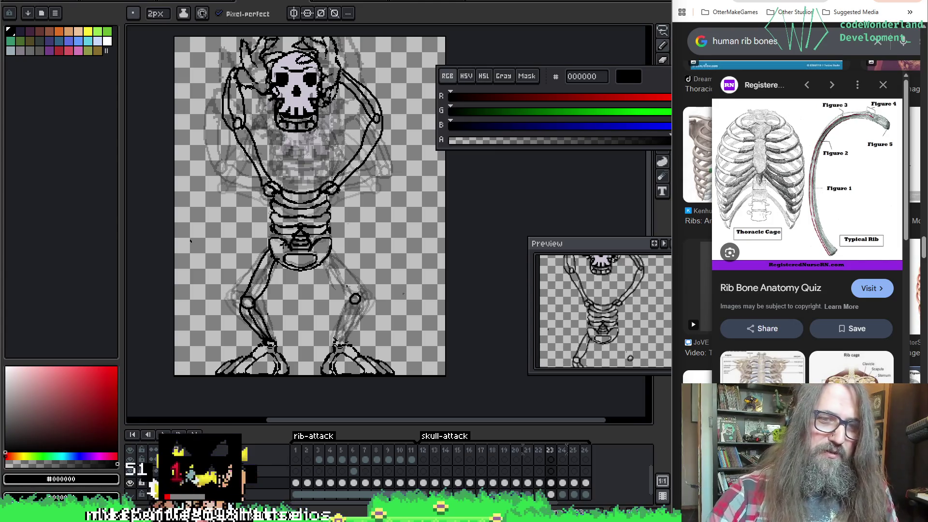
Sample the line colour and flip between frames 22 and 23 to match the knees.
key(e)
key(i)
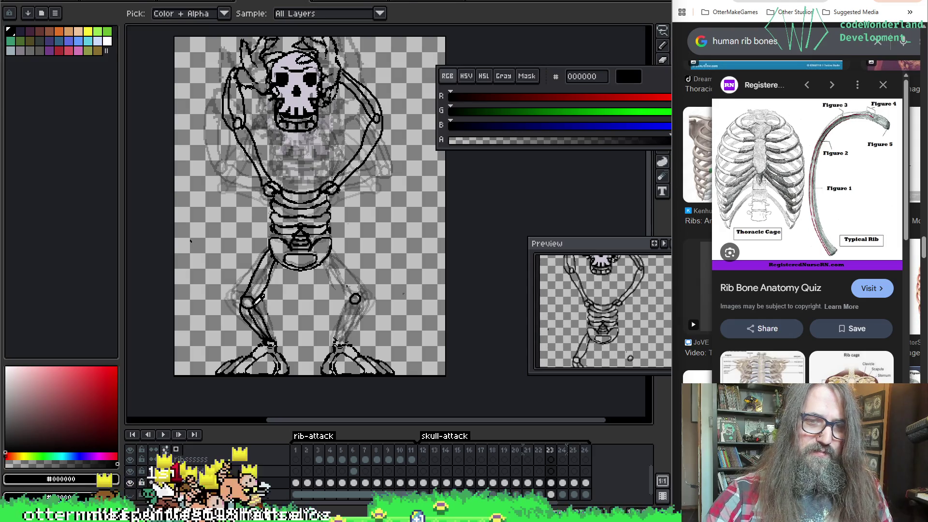
key(b)
key(Left)
key(Right)
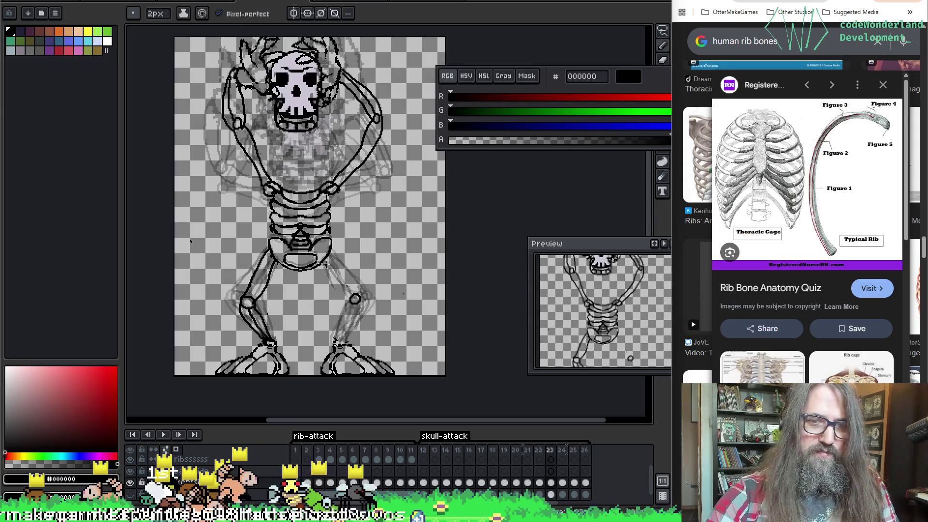
key(Left)
key(Right)
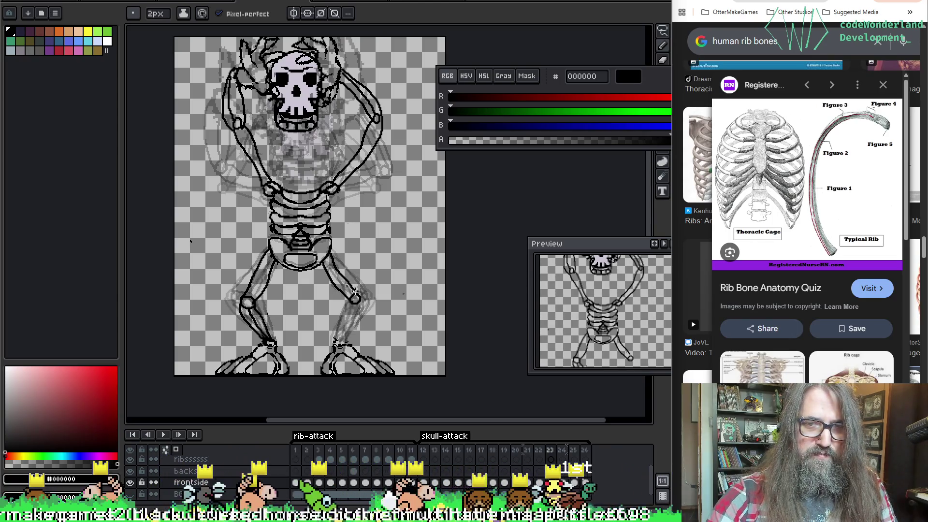
key(Left)
key(Right)
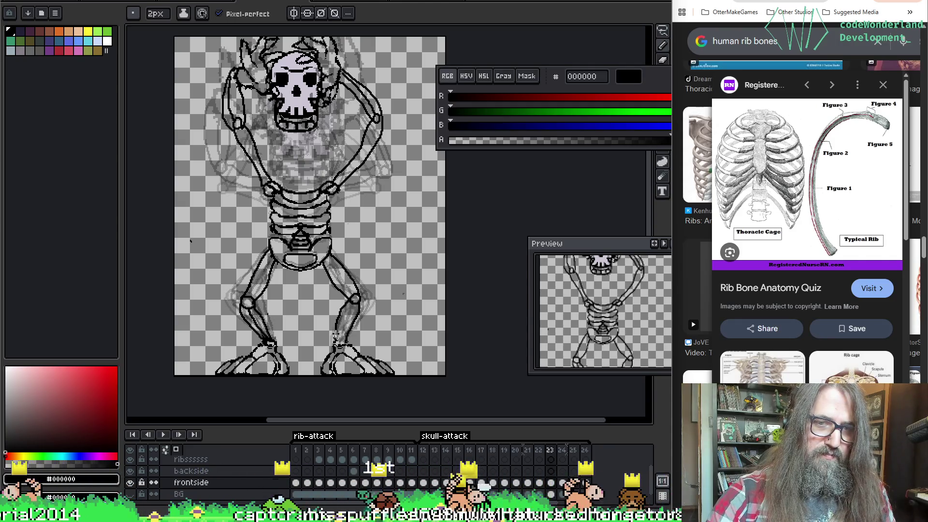
Draw the right shin line, undo a bad stroke and play the animation to check the legs.
key(ctrl)
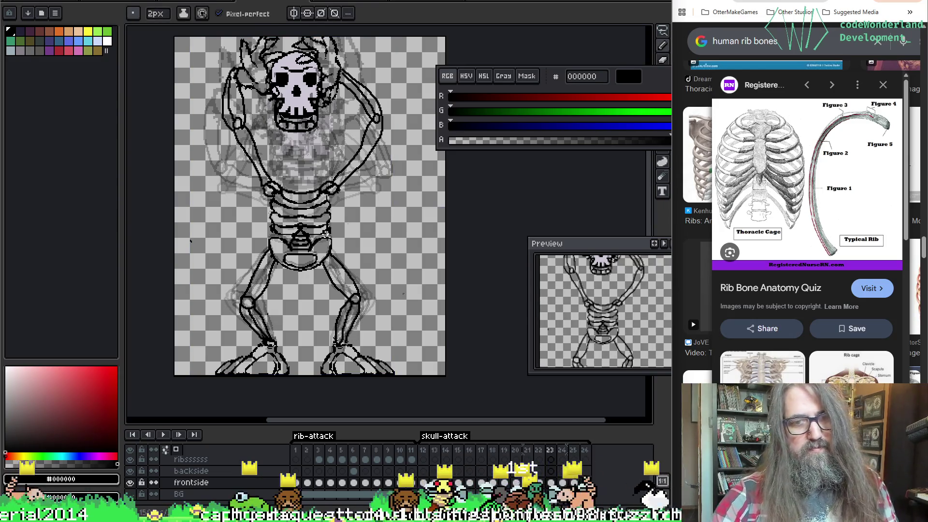
key(ctrl+z)
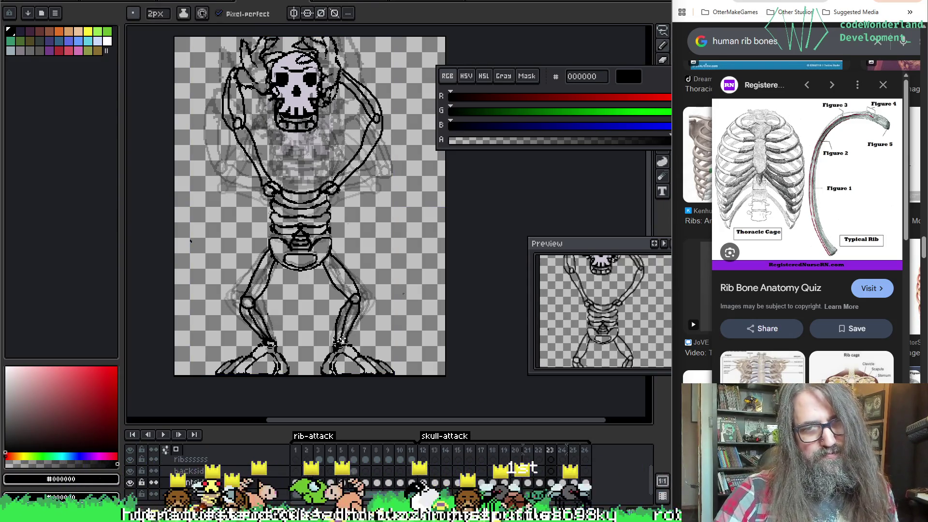
key(Return)
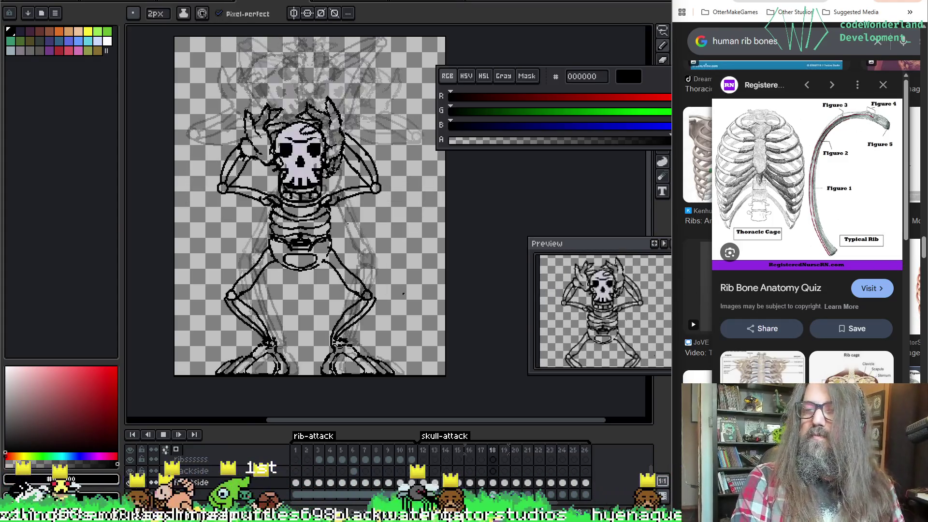
Shift the view down and switch to the marquee to select the ribcage.
drag(428, 217, 433, 240)
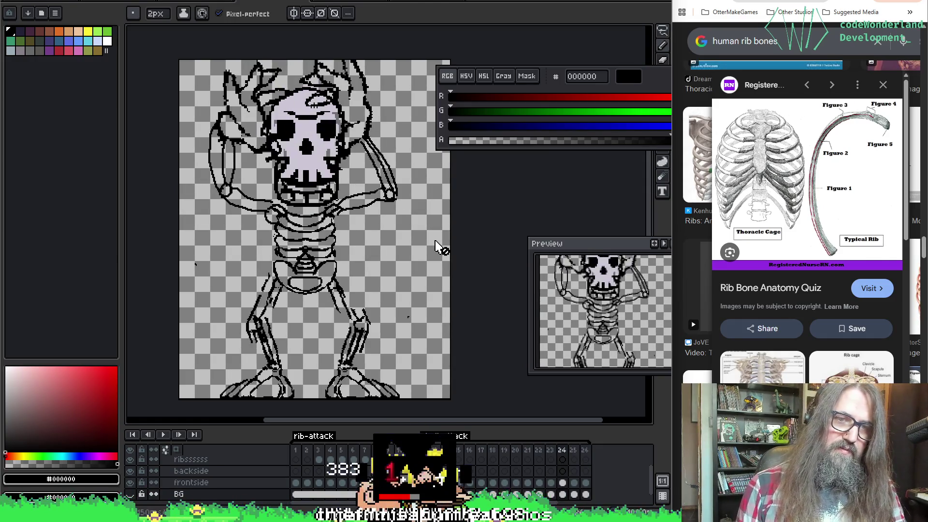
key(m)
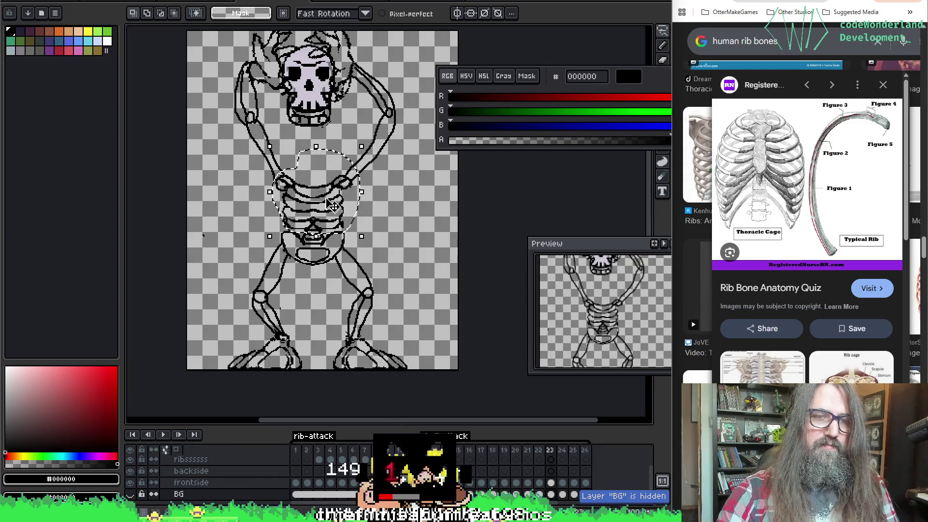
Move the selected ribcage up a few pixels on the frontside layer and deselect.
click(549, 481)
drag(313, 201, 343, 194)
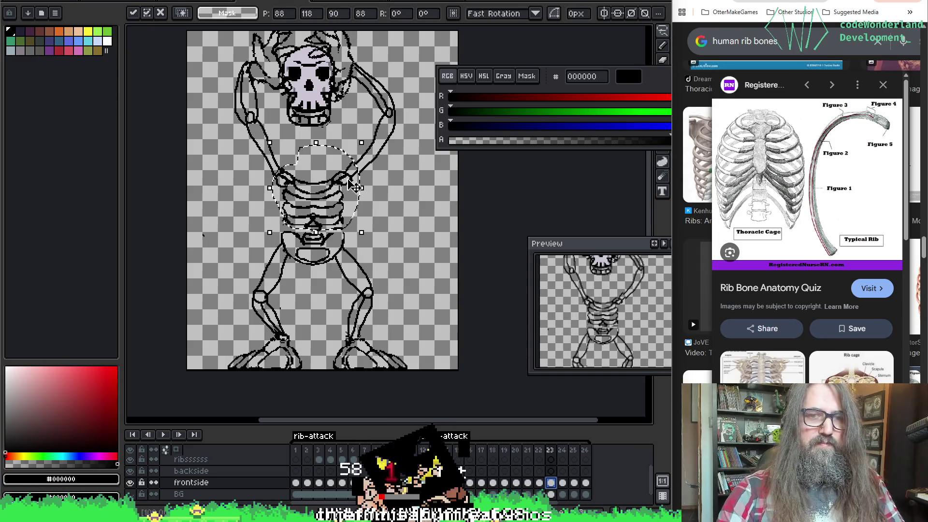
key(ctrl+d)
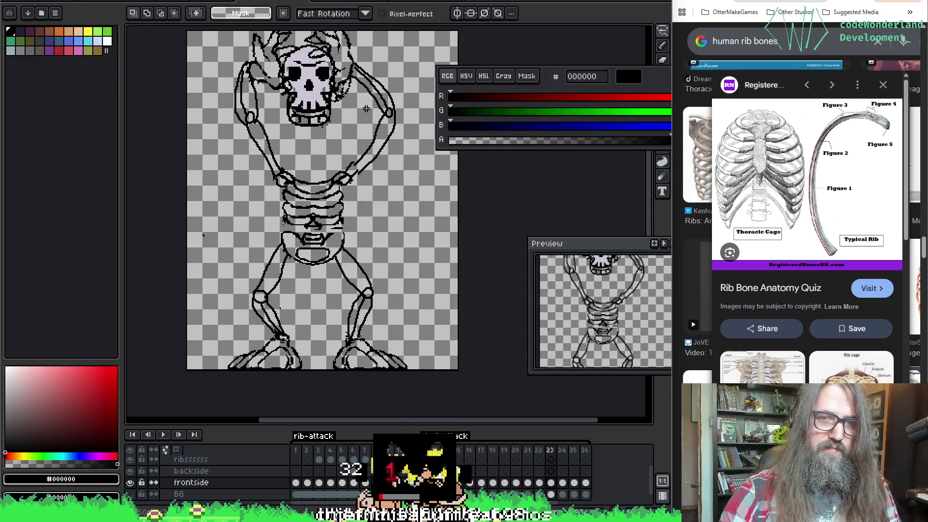
Draw a 2px line connecting the right shoulder to the raised hand.
key(b)
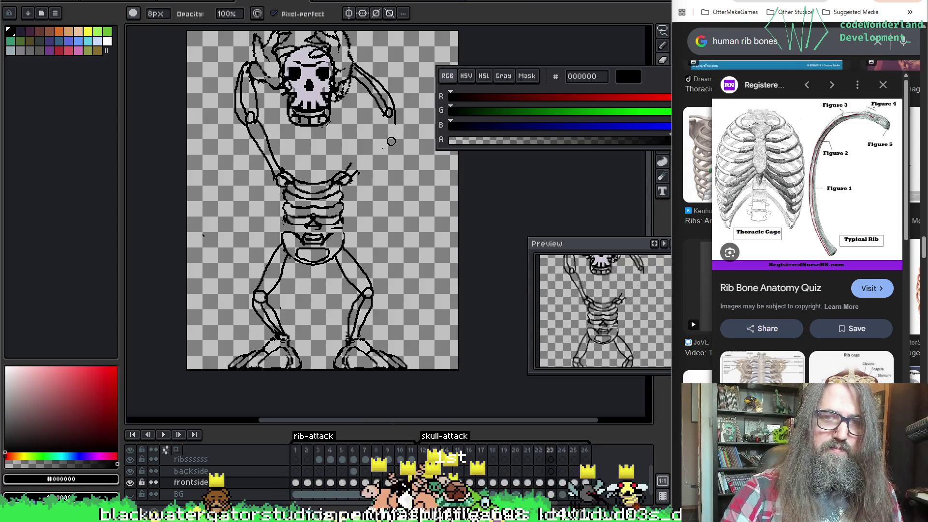
key(e)
drag(357, 173, 391, 118)
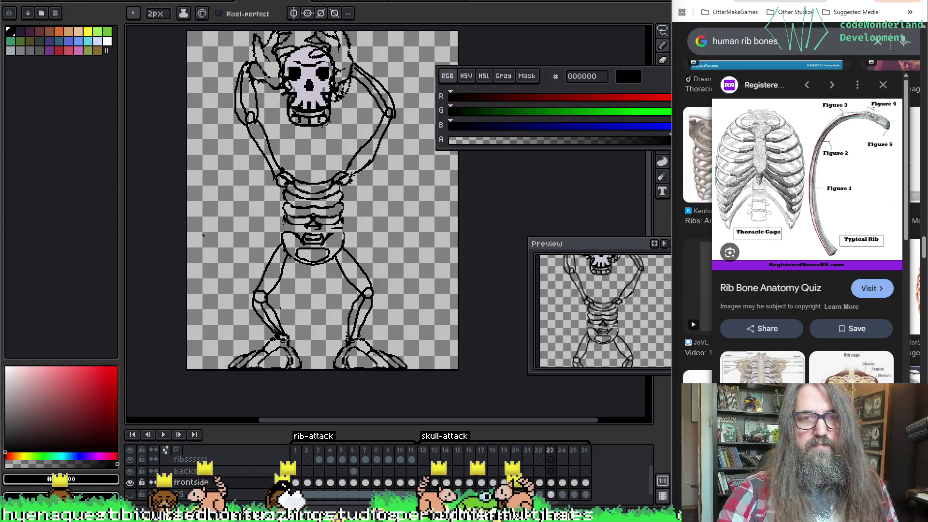
key(Return)
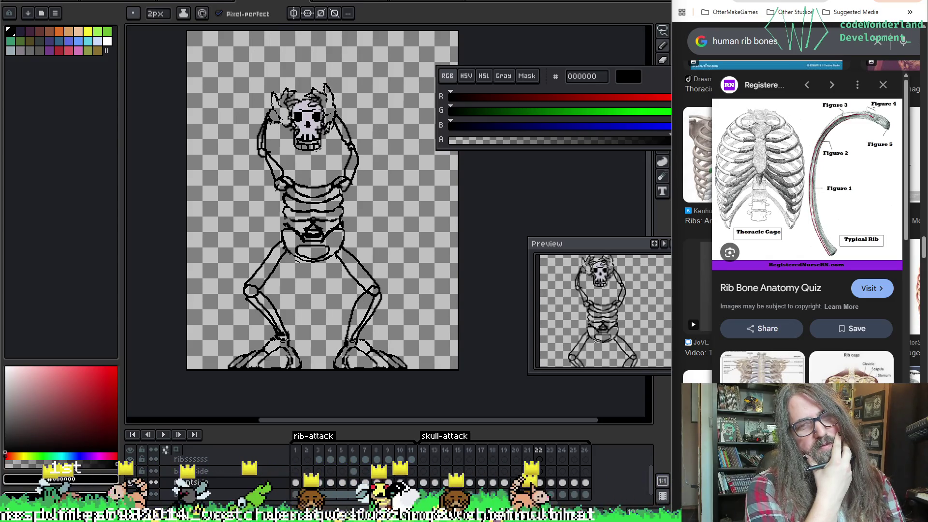
key(Right)
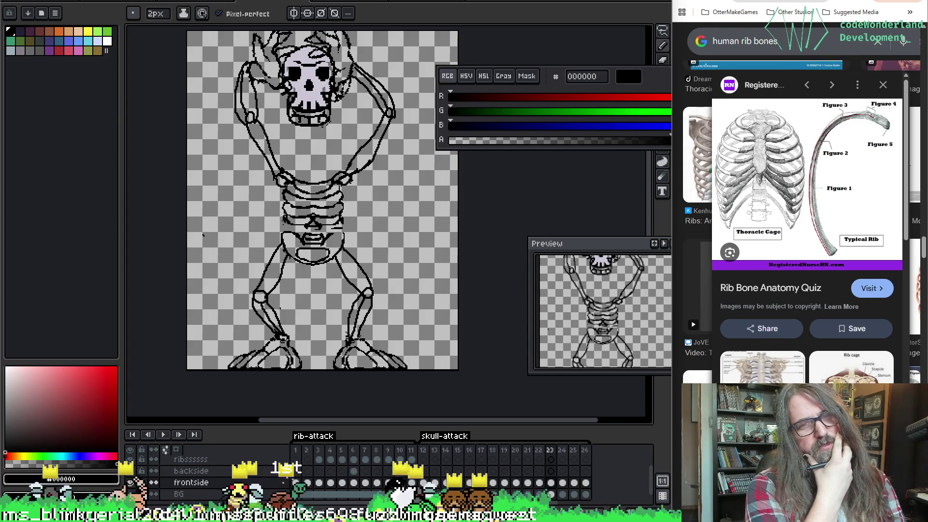
key(Right)
key(Left)
key(Left)
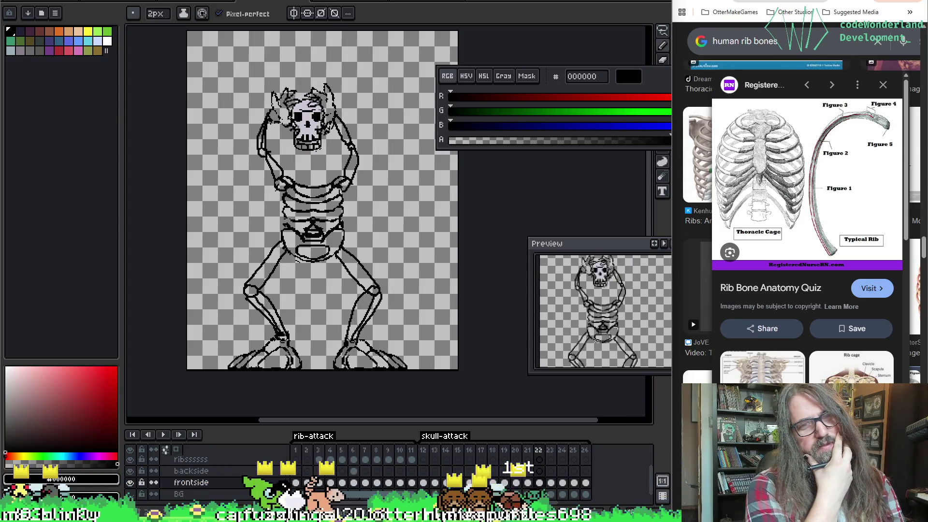
key(Right)
key(e)
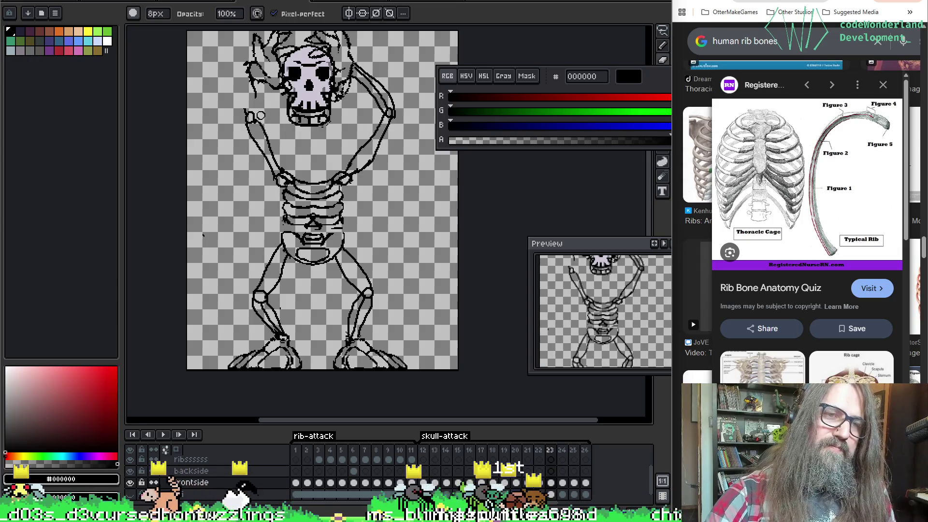
Erase the raised arm beside the skull and compare the result with frame 22.
mouse_move(342, 52)
mouse_down()
mouse_move(370, 67)
mouse_move(370, 134)
mouse_move(348, 160)
mouse_up()
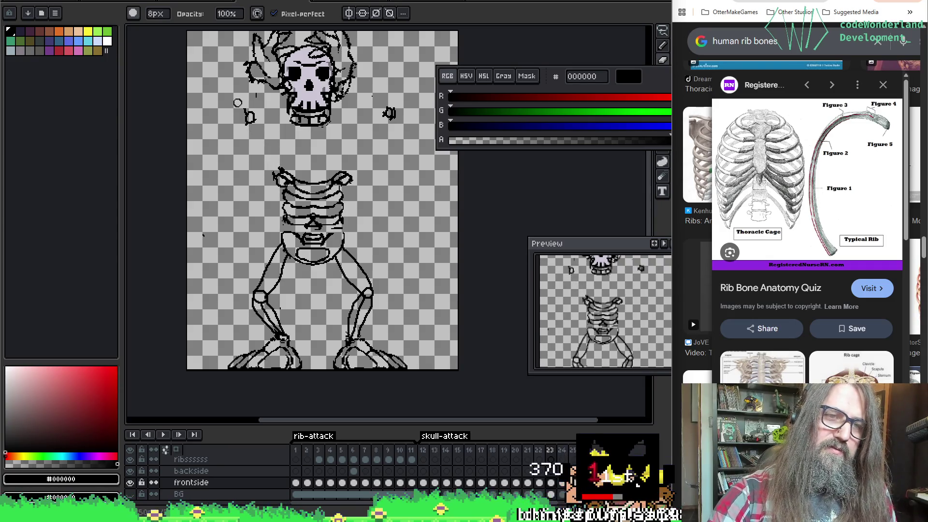
key(b)
key(Left)
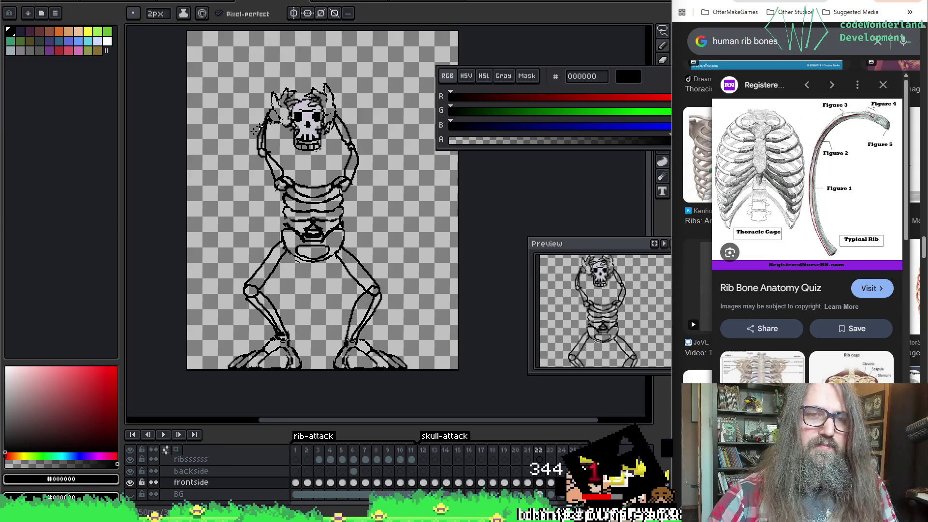
key(Right)
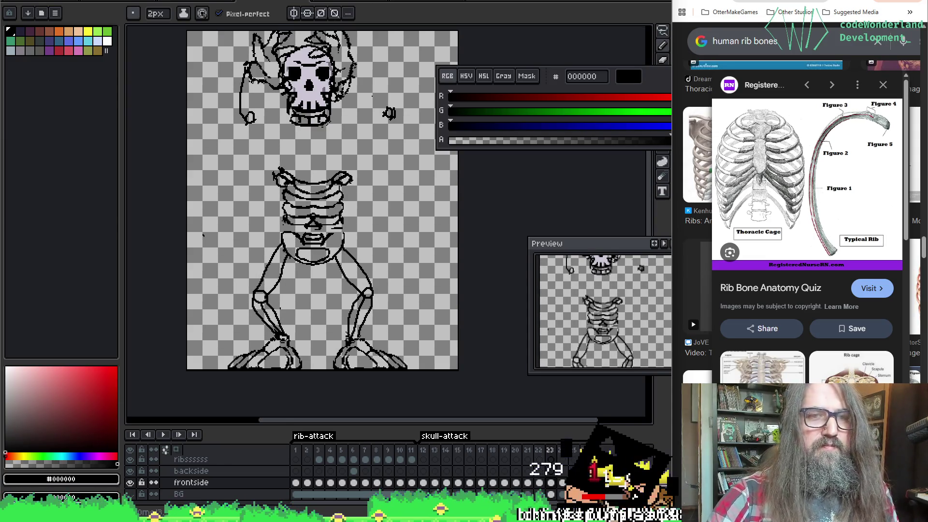
key(Left)
key(Right)
key(Left)
key(Right)
Select the leftover small hand circle on frame 23 to start transforming it.
key(m)
key(Left)
key(Right)
key(Left)
key(Right)
click(256, 123)
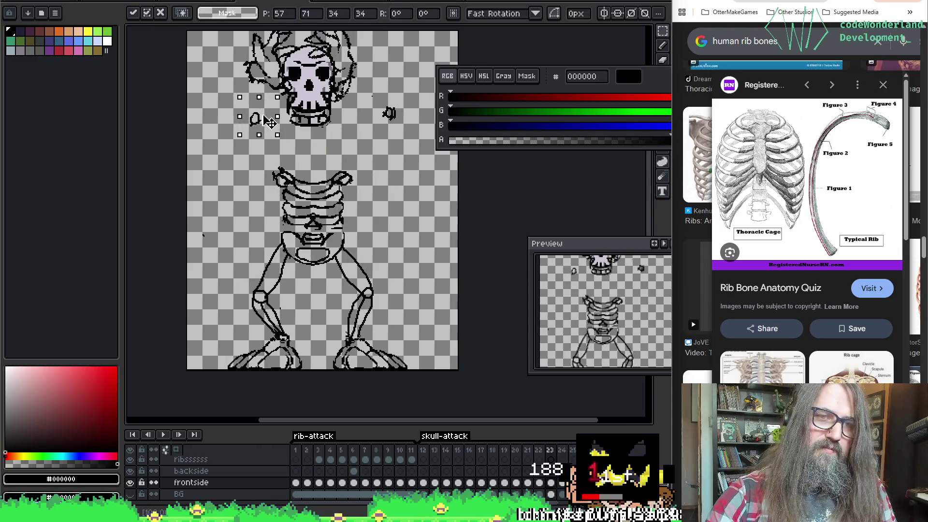
Nudge the small circle left and move the right circle left and down, comparing with frame 22.
key(Return)
drag(273, 128, 269, 128)
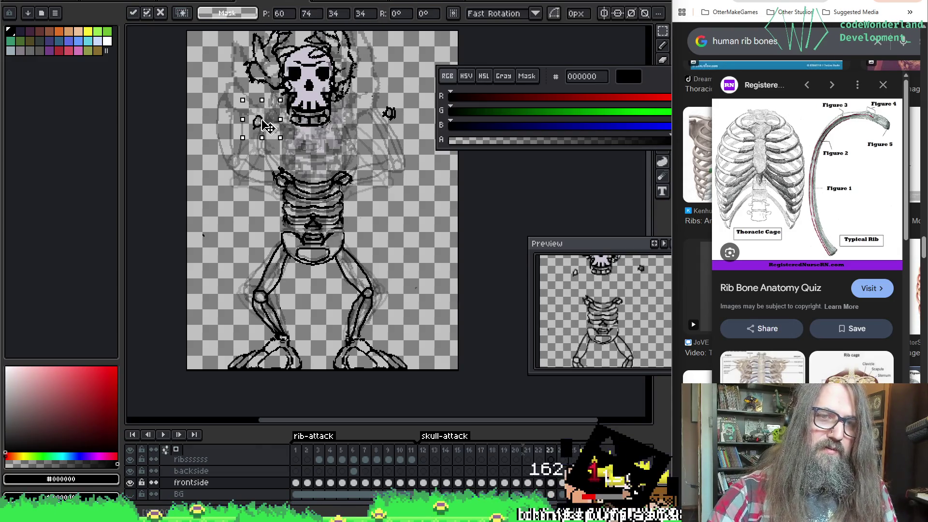
key(Return)
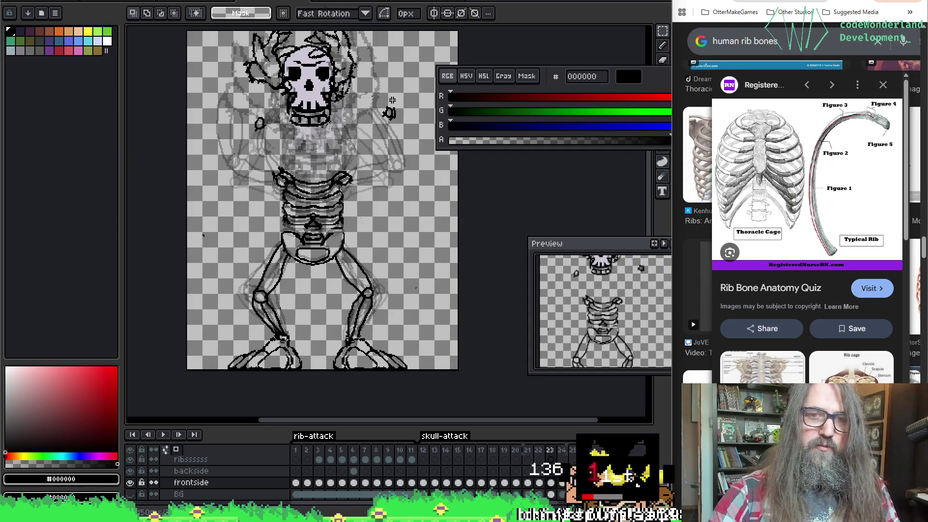
key(Left)
key(Right)
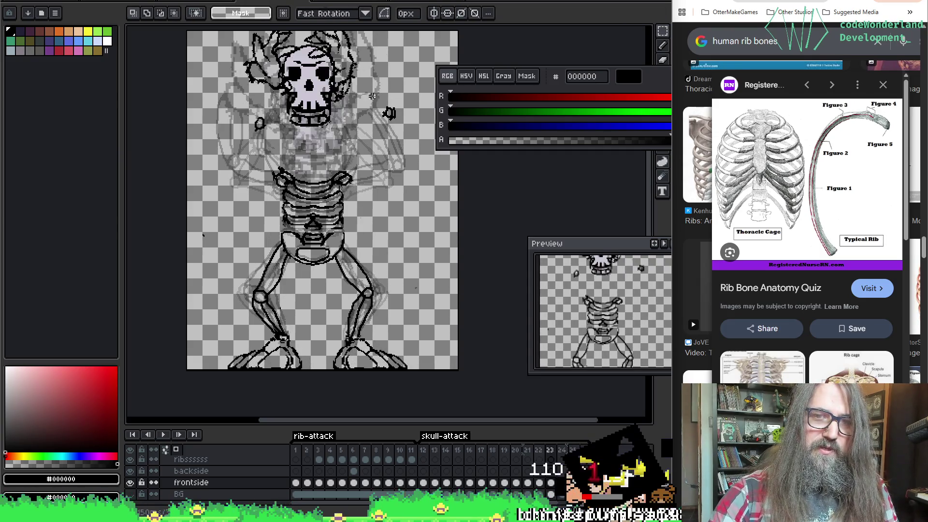
drag(403, 122, 373, 129)
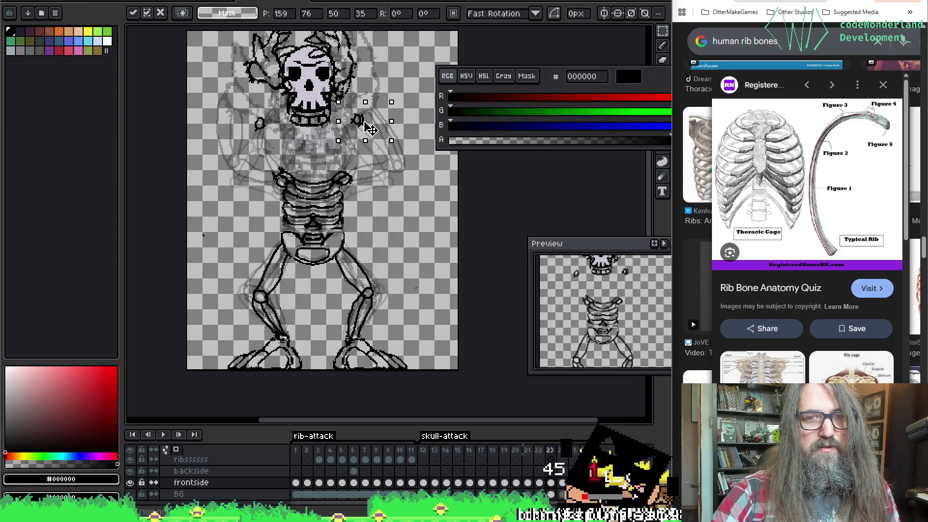
key(ctrl+d)
Select the circle left of the skull and move it into place on frame 23.
drag(242, 106, 284, 147)
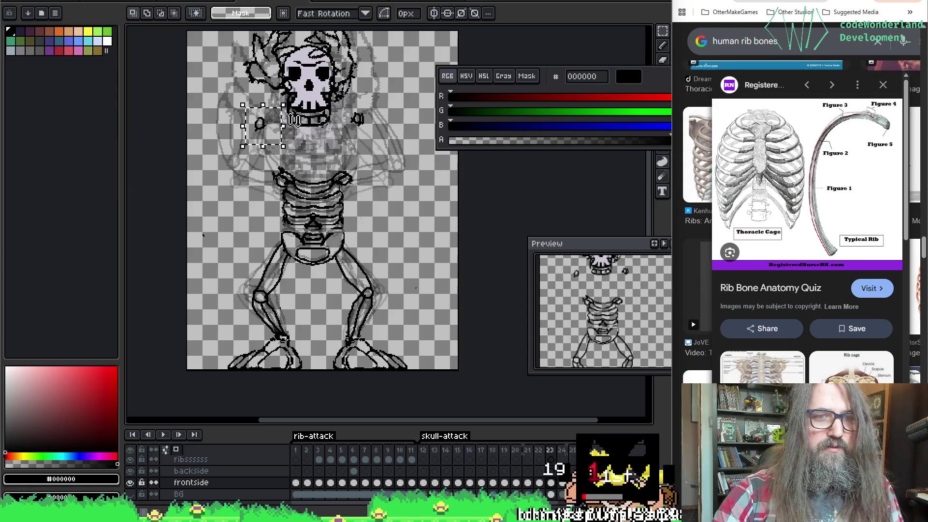
key(ctrl+d)
key(comma)
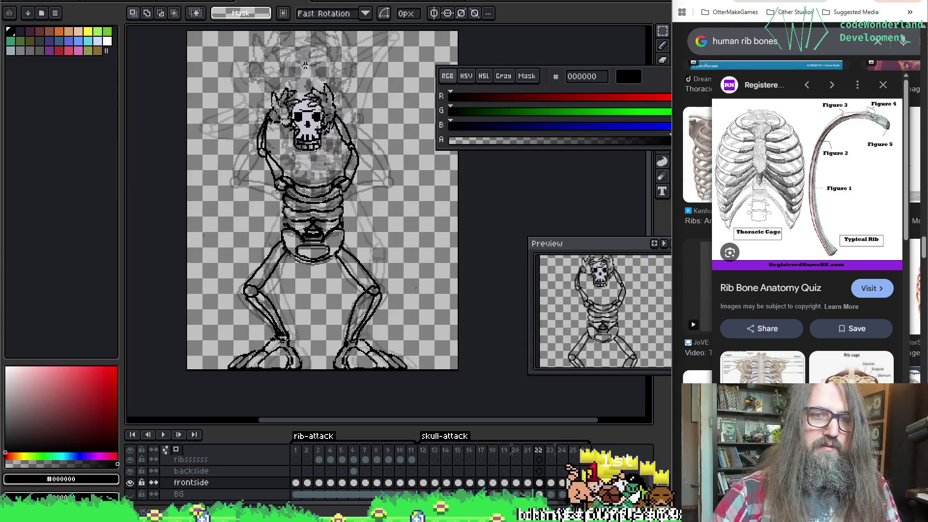
key(period)
mouse_move(236, 96)
mouse_down()
mouse_move(279, 134)
mouse_move(272, 127)
mouse_up()
key(ctrl+d)
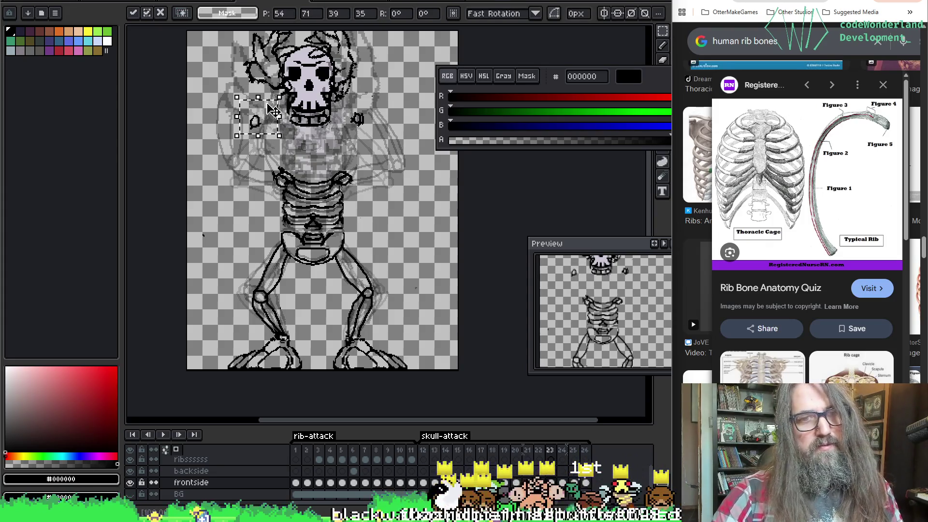
Draw an elongated oval bone left of the skull with the 2px pencil.
key(b)
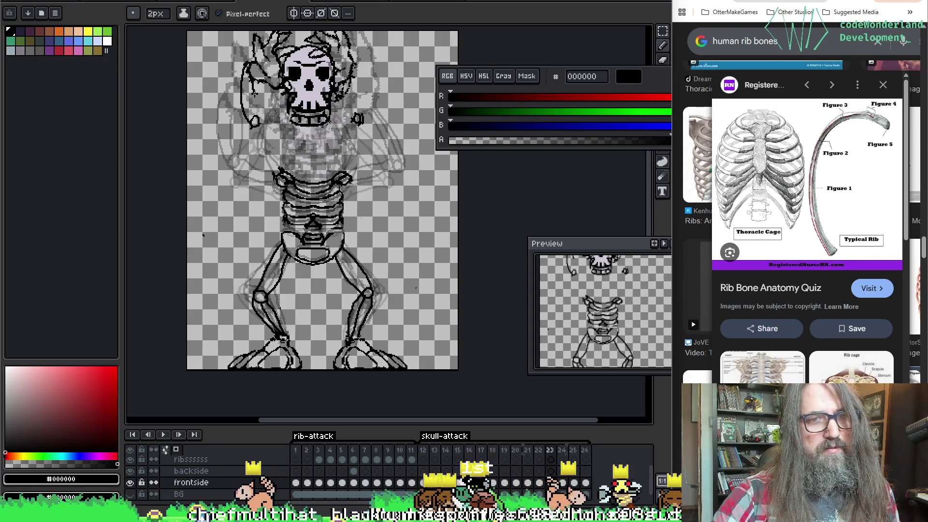
drag(252, 90, 256, 124)
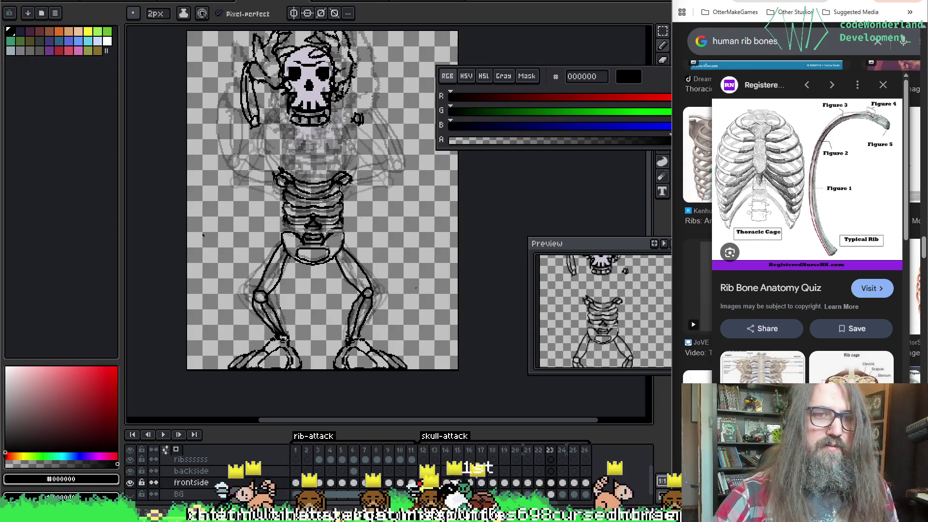
key(v)
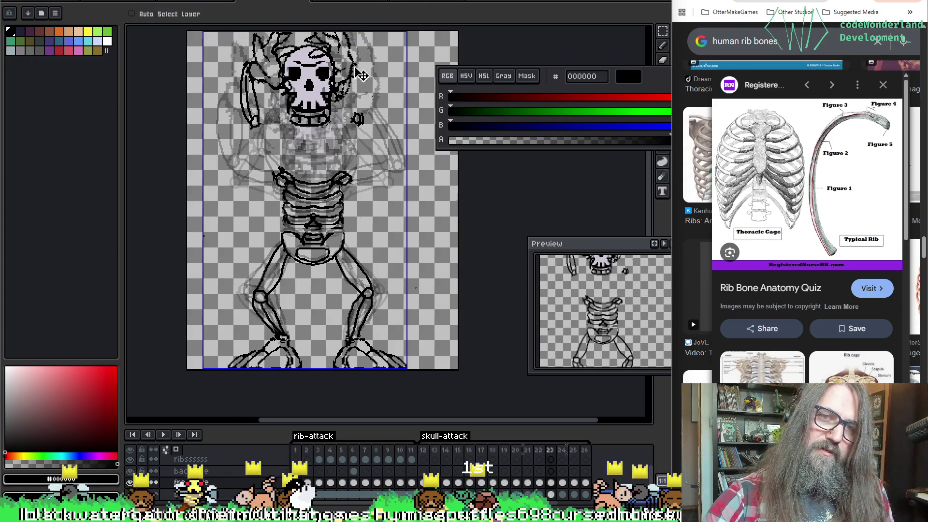
Alternate between moving and pencil-drawing to build the arm bones beside the skull.
key(b)
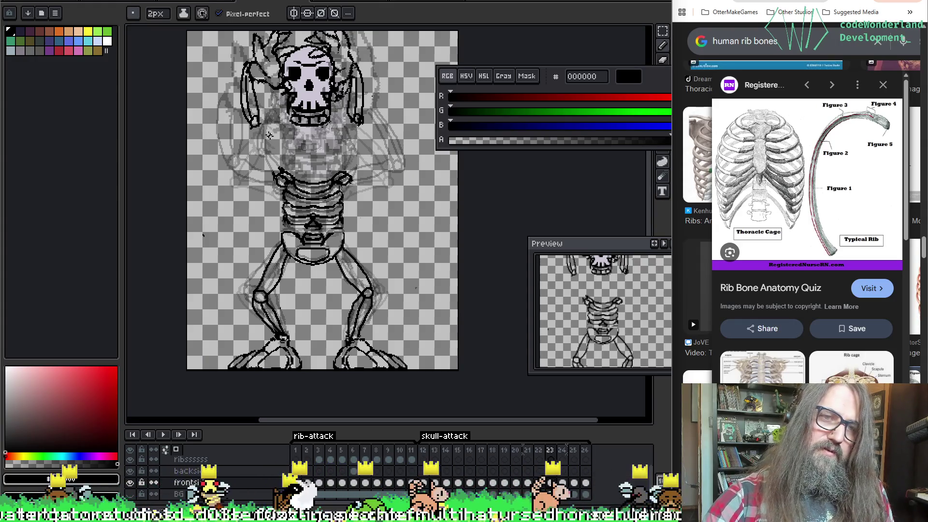
key(v)
key(b)
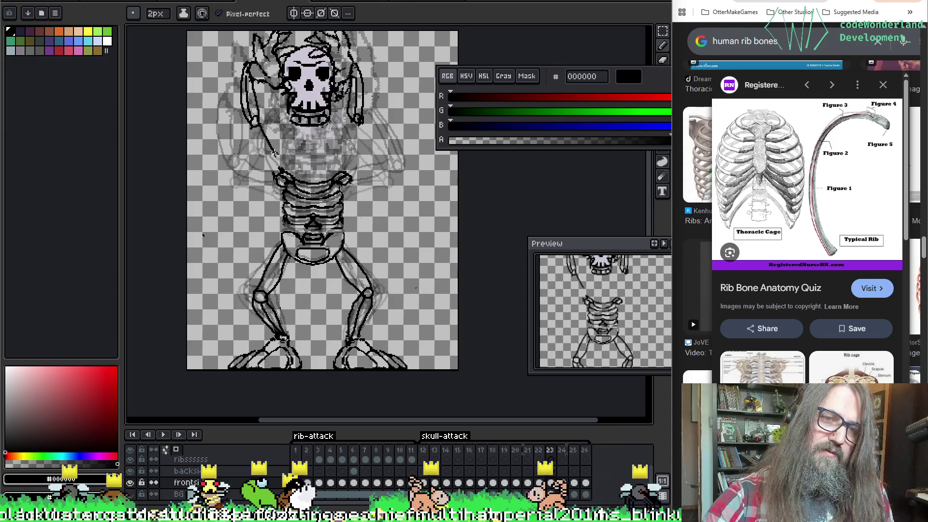
key(v)
key(b)
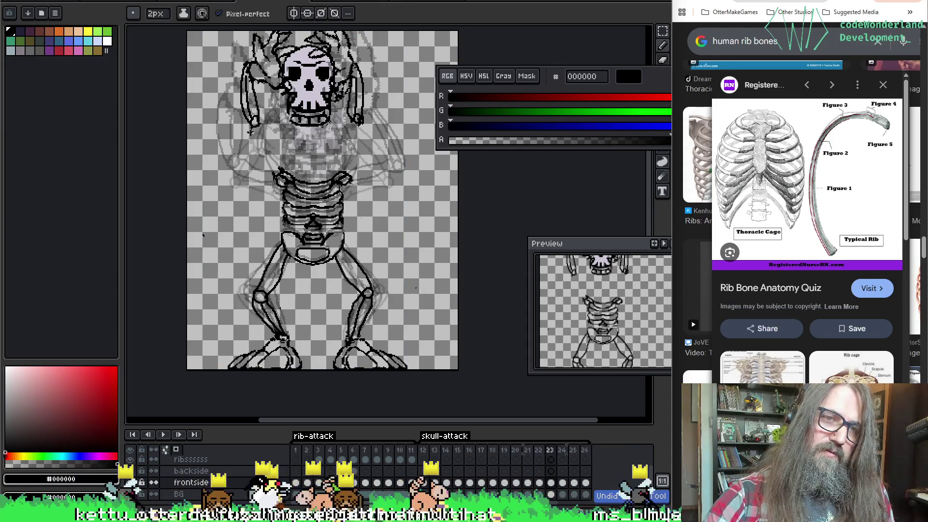
key(v)
key(b)
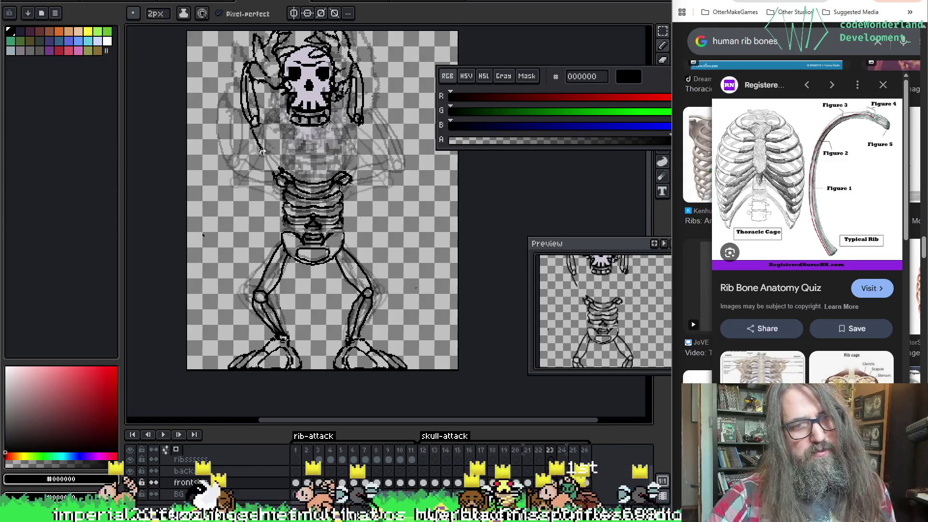
key(v)
key(b)
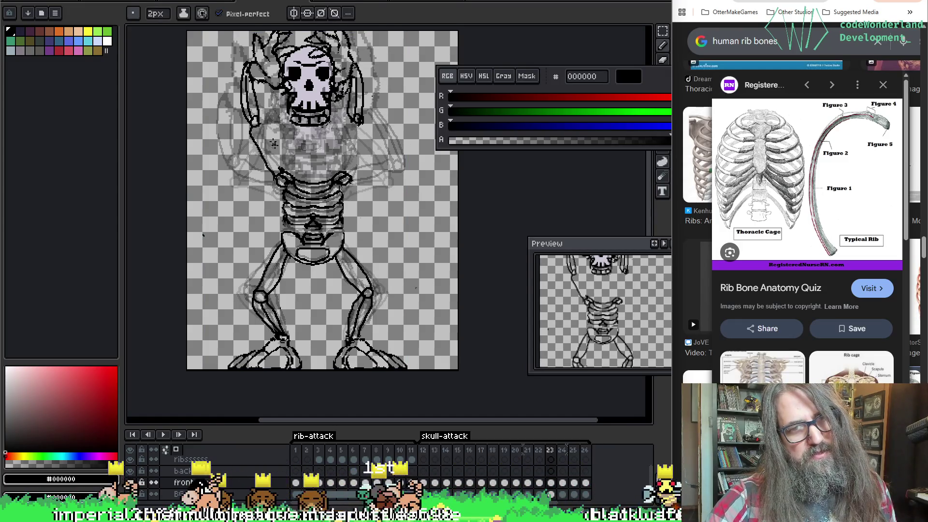
key(v)
key(b)
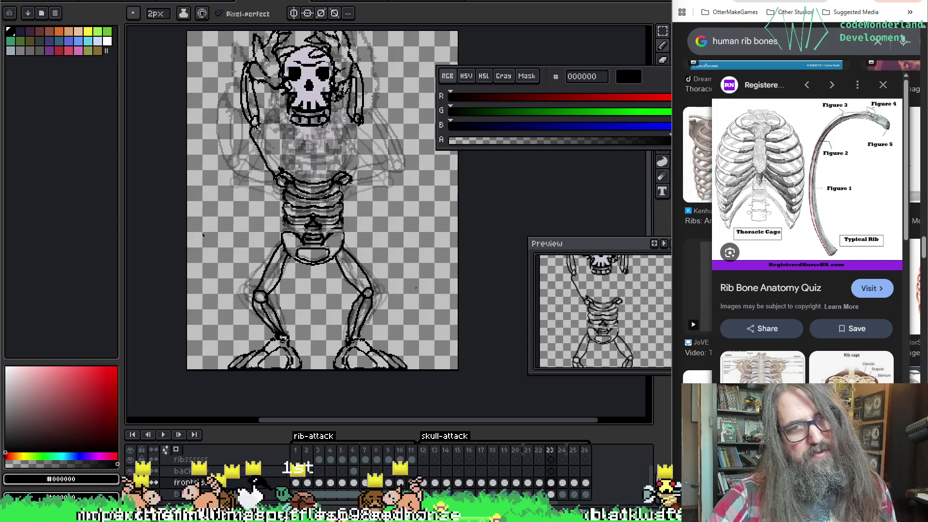
key(v)
key(b)
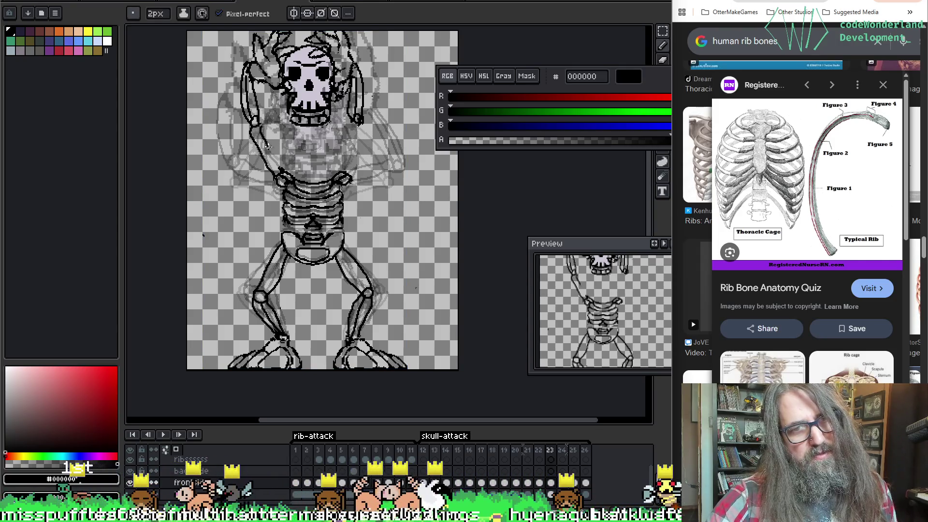
key(v)
key(b)
key(v)
key(b)
Extend a bone stroke down from the arm, undo it as stray, and ready the 8px eraser.
drag(361, 119, 379, 162)
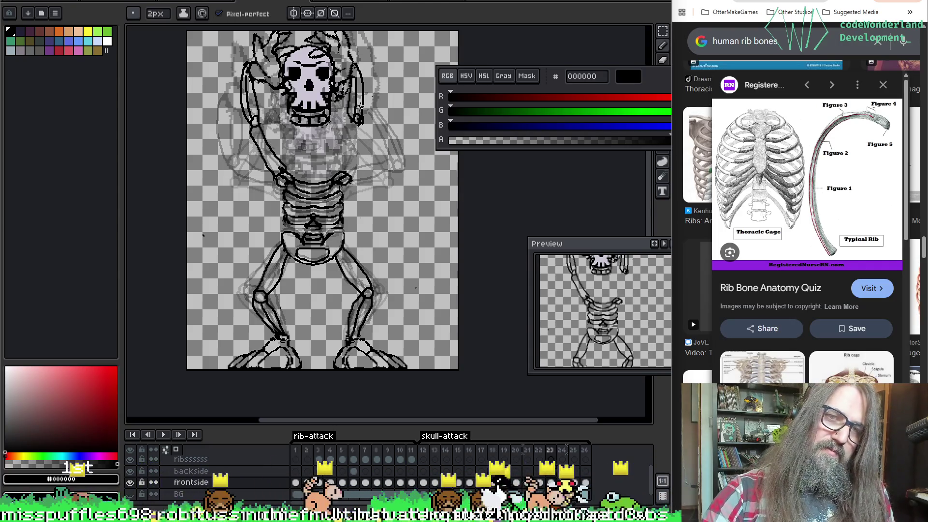
key(ctrl+z)
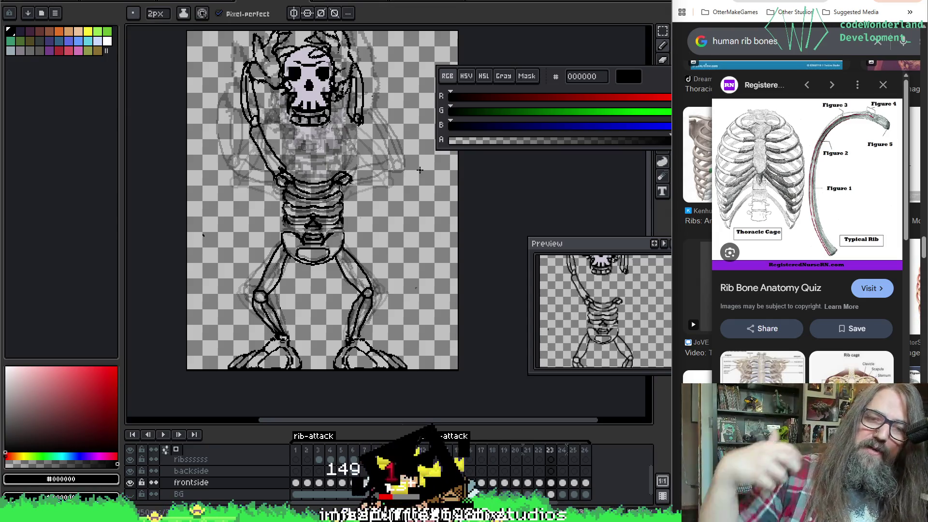
key(e)
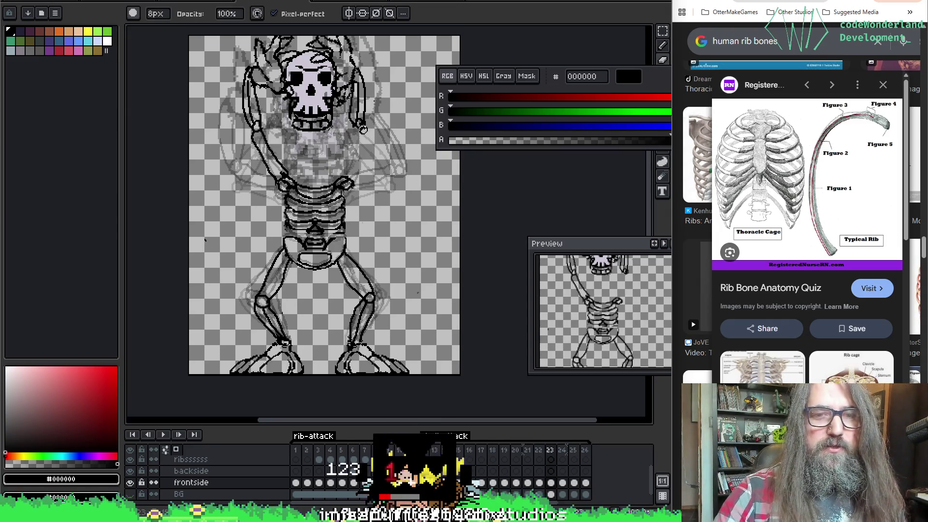
Undo the two stray pencil strokes beside the right side of the skull.
key(i)
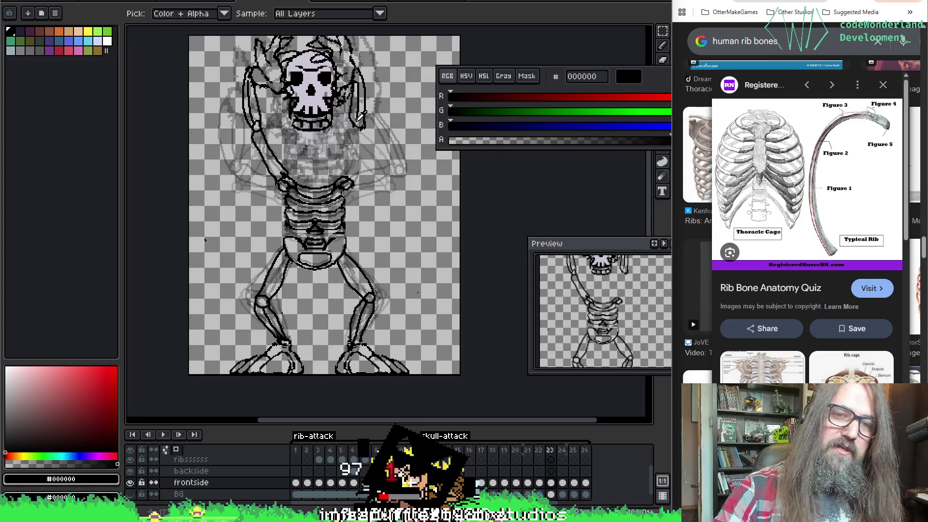
key(b)
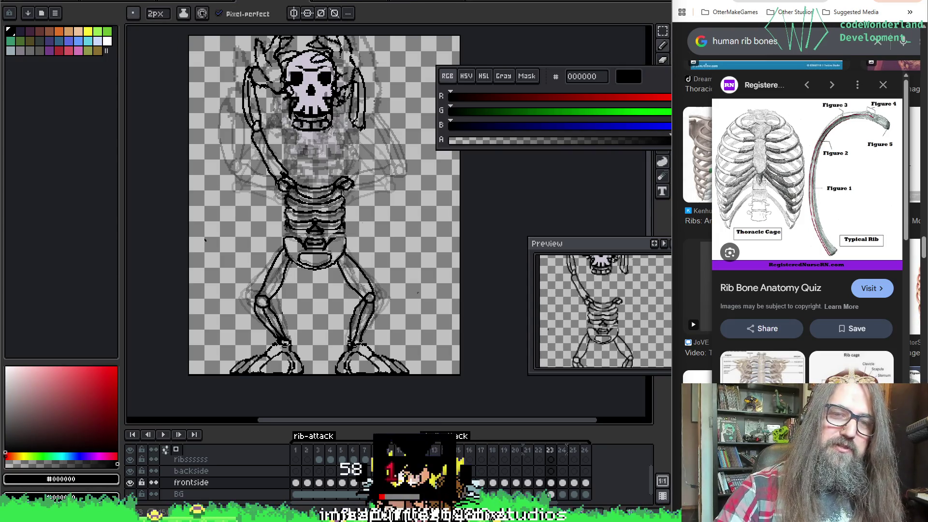
key(ctrl+z)
key(ctrl+z)
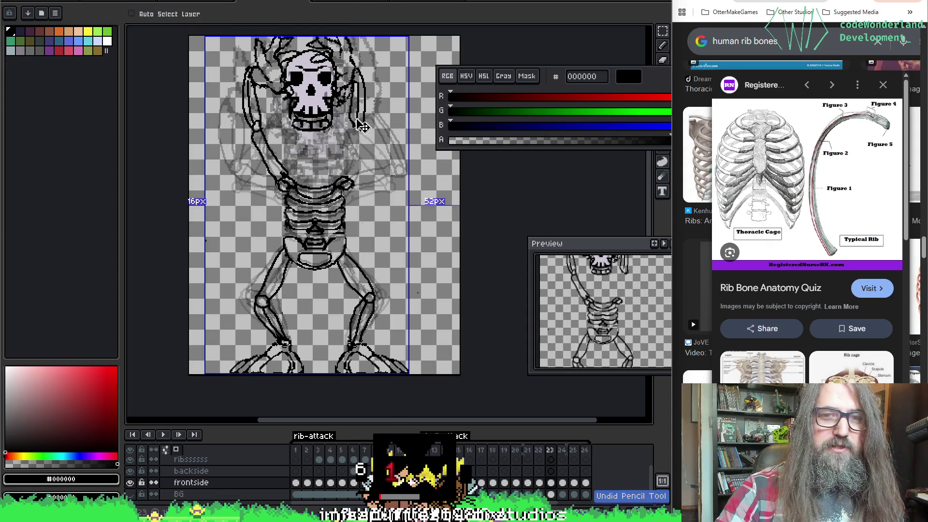
key(ctrl+z)
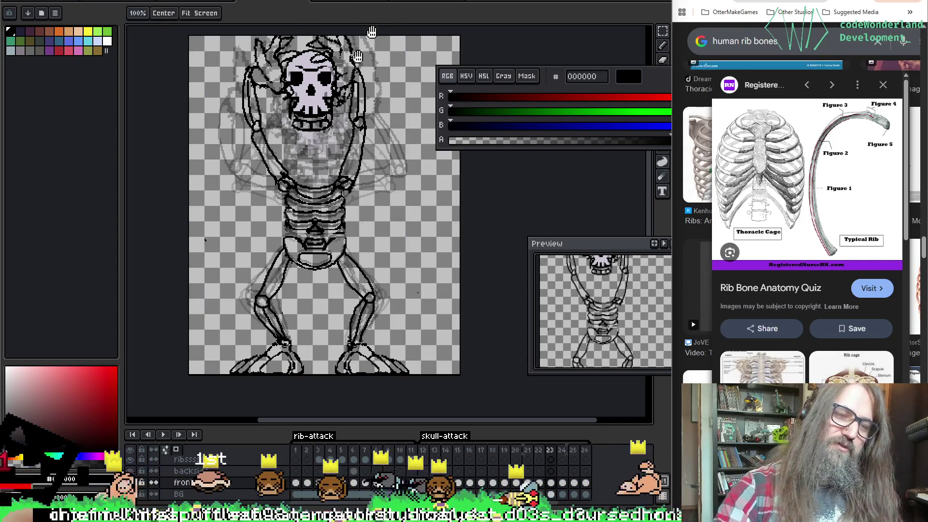
drag(304, 164, 294, 172)
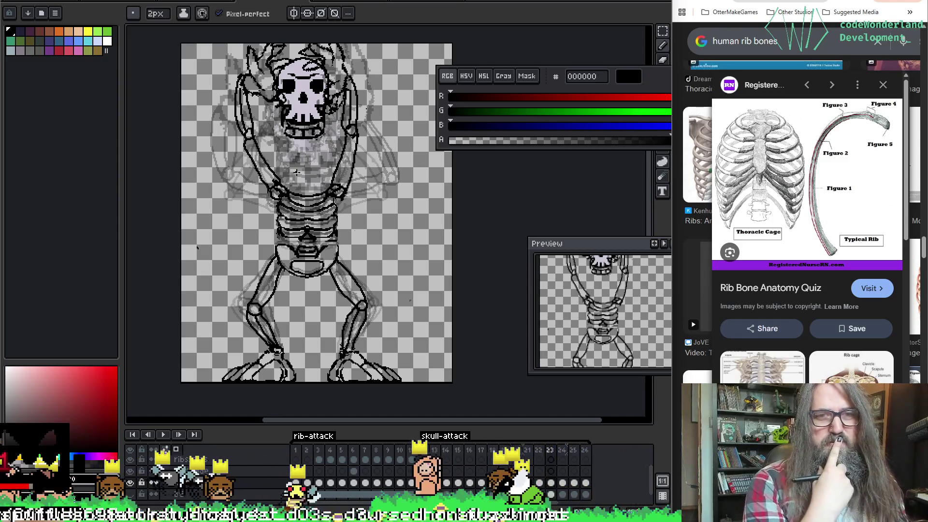
Step through frames 22–24 and play the animation to review the poses, landing on frame 24.
key(Left)
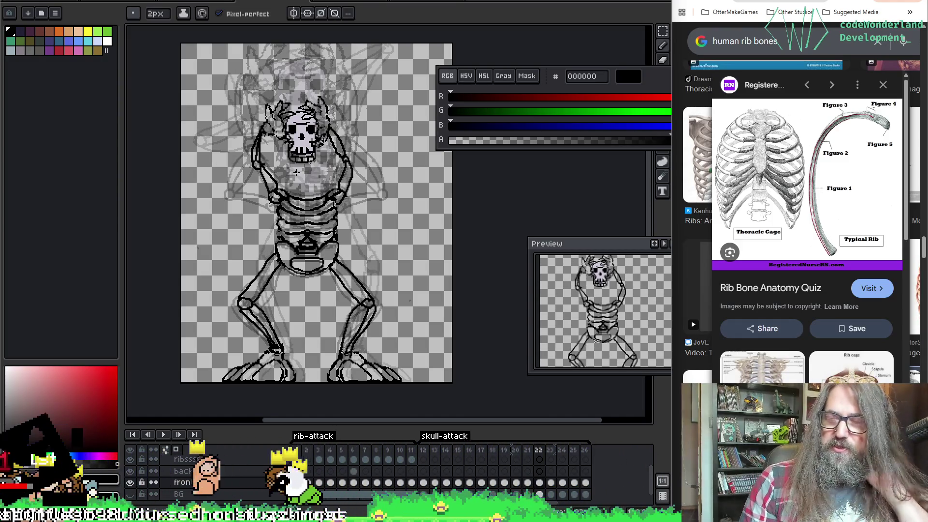
key(Right)
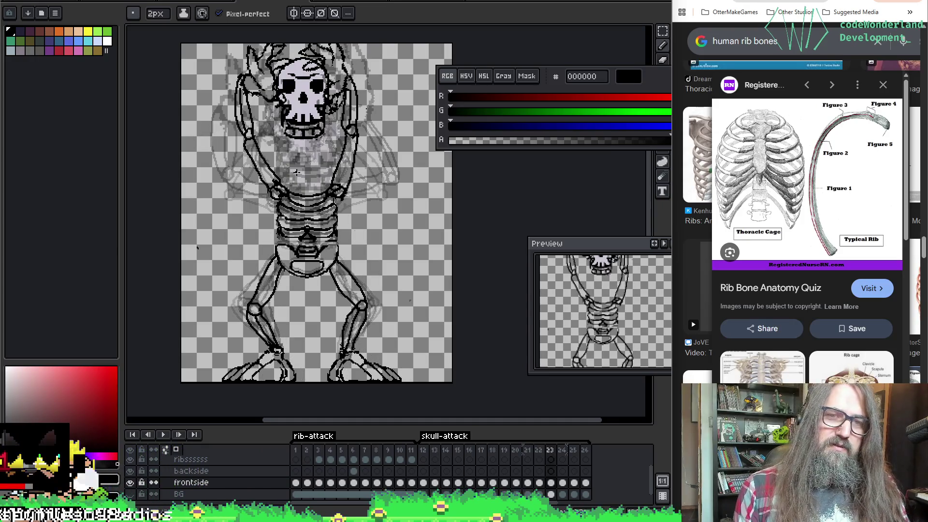
key(Right)
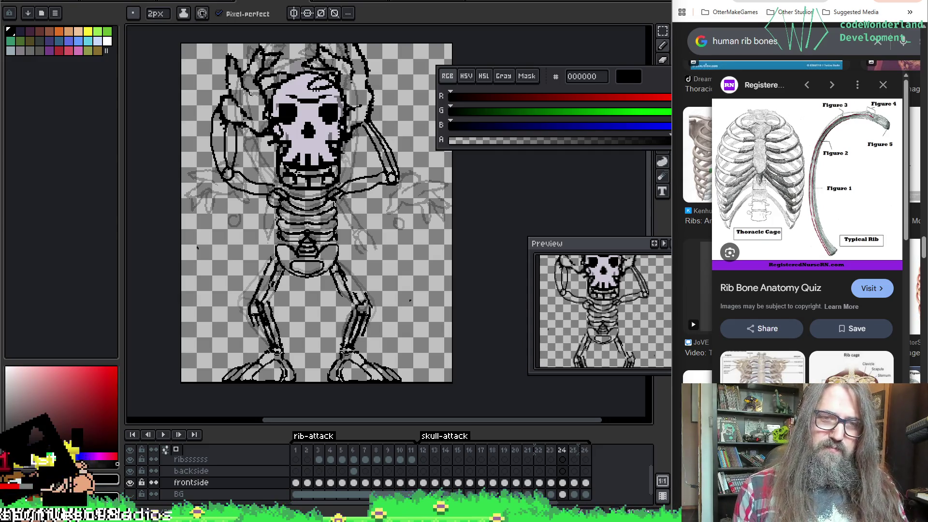
key(Return)
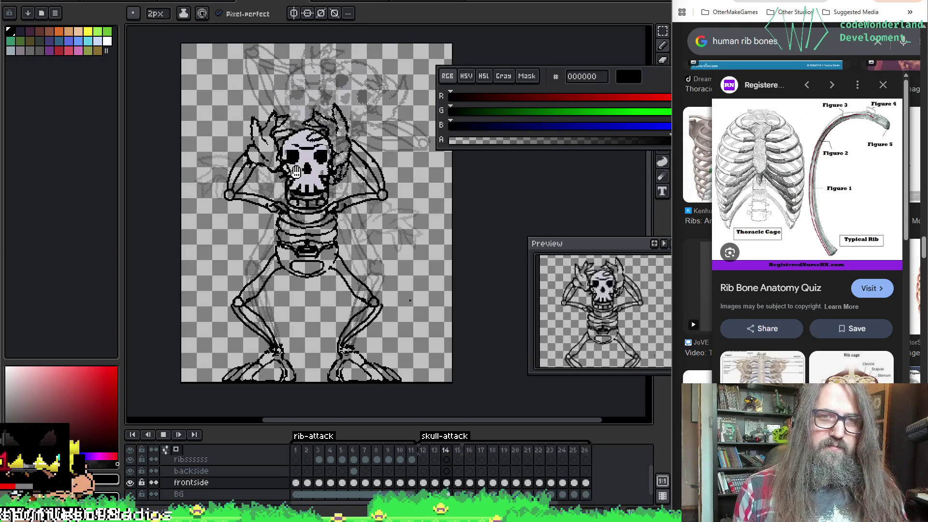
key(Return)
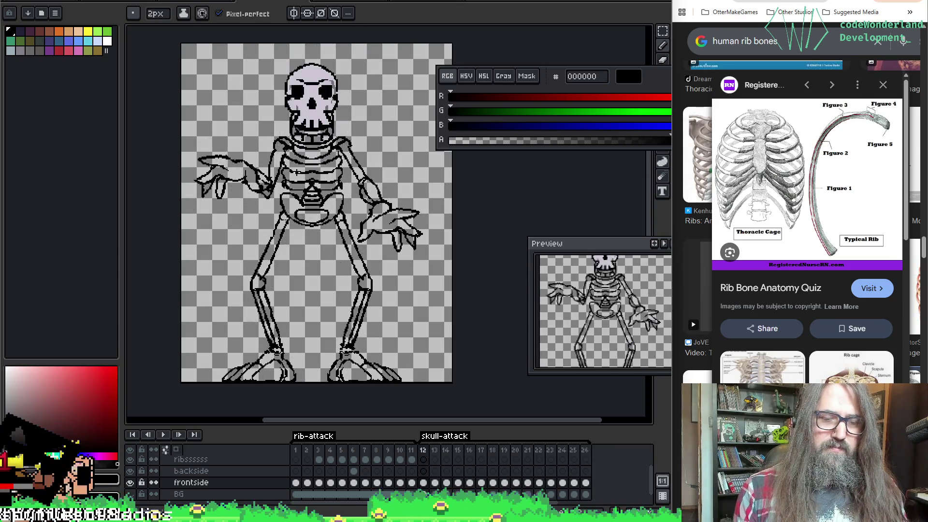
key(Return)
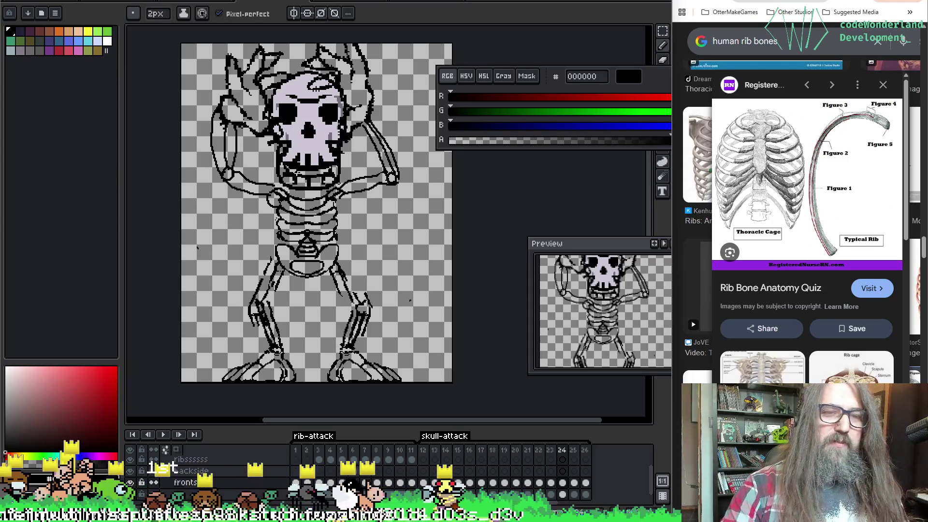
drag(312, 218, 342, 244)
key(e)
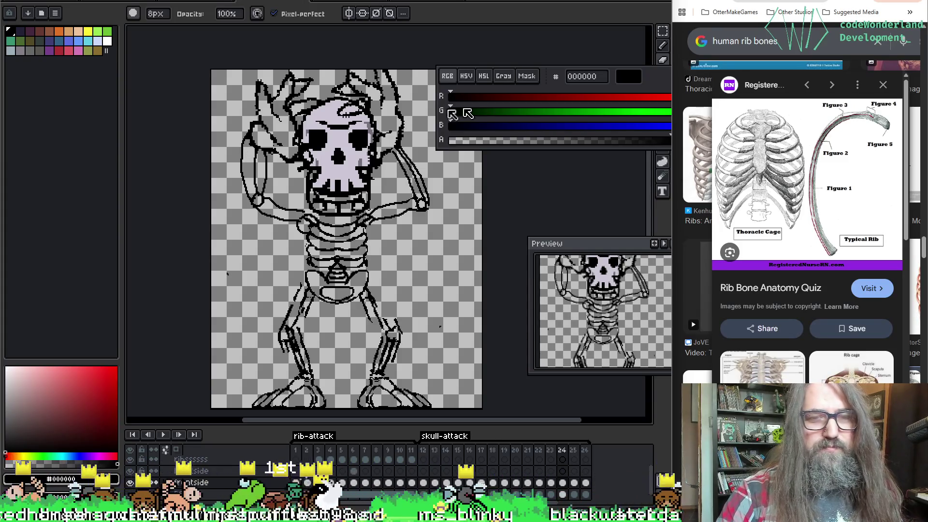
drag(407, 249, 382, 234)
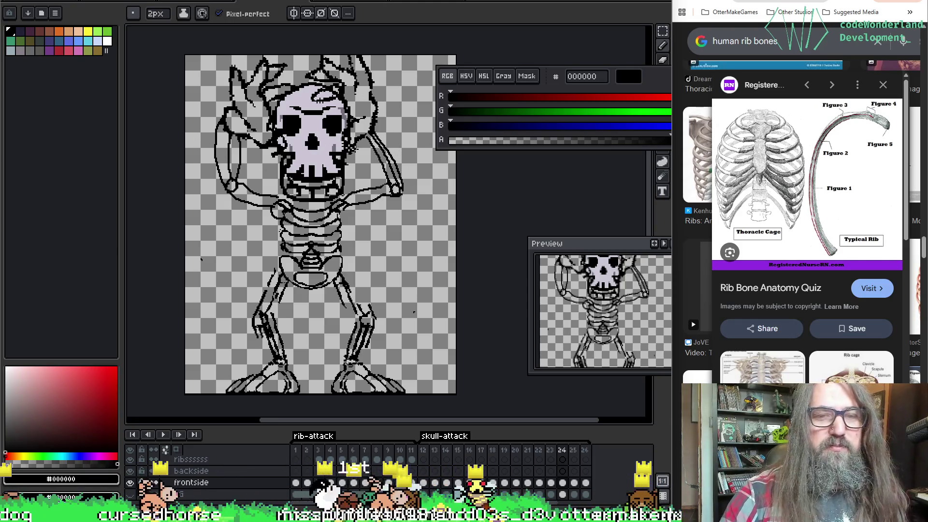
key(space)
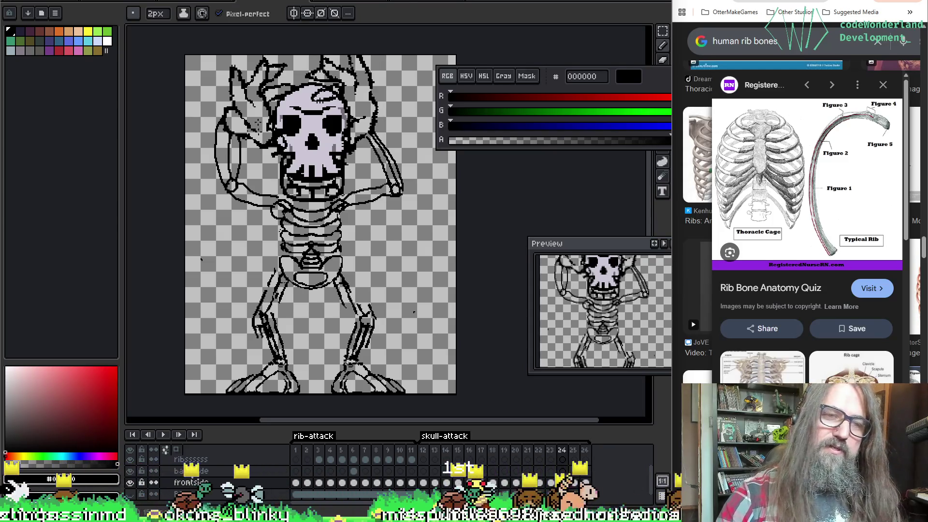
key(e)
key(b)
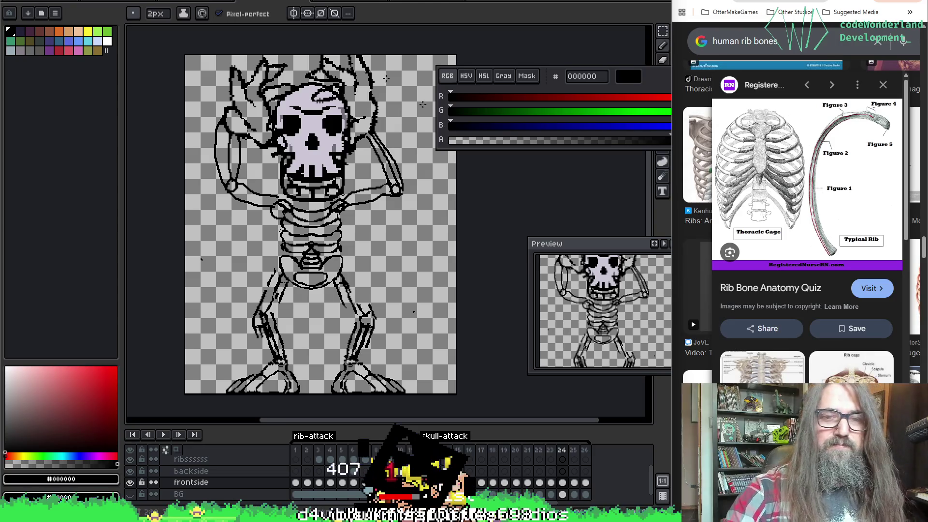
key(i)
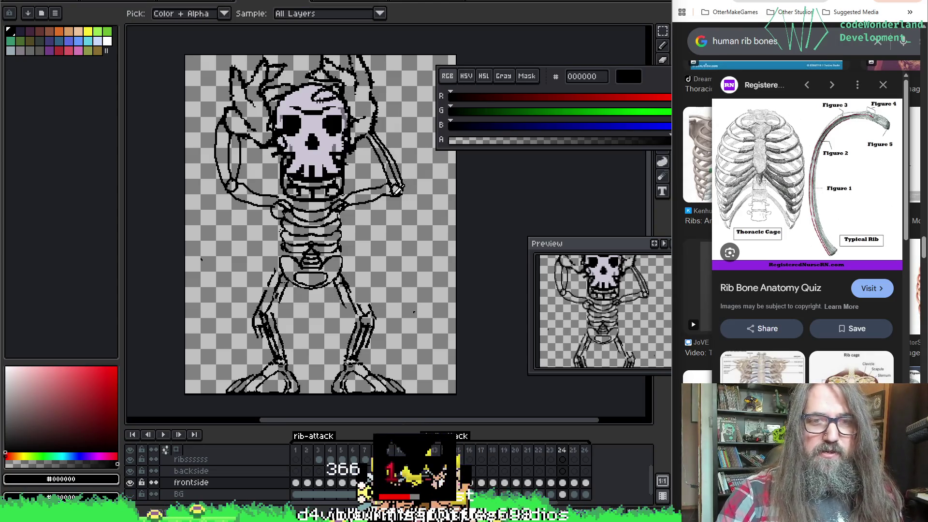
Erase the upper leg bones on frame 24 with the 8px eraser, keeping knees and feet.
key(b)
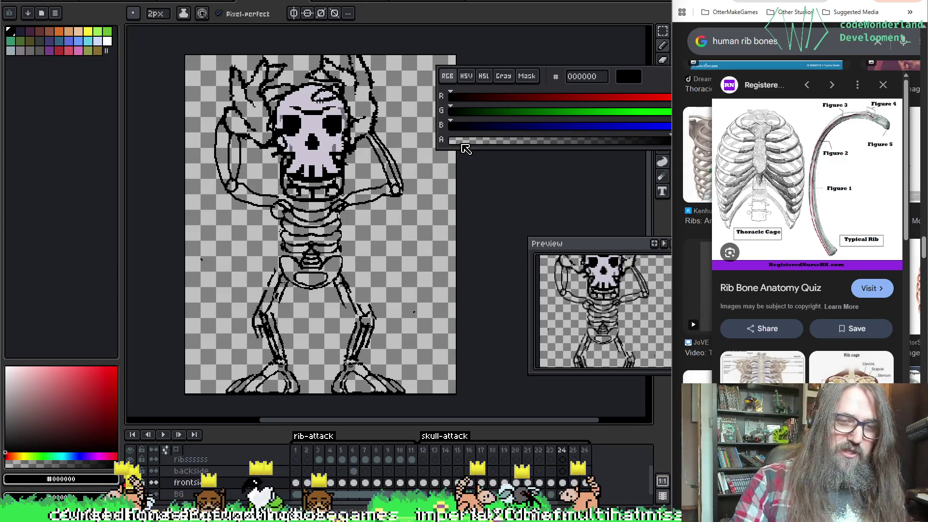
key(e)
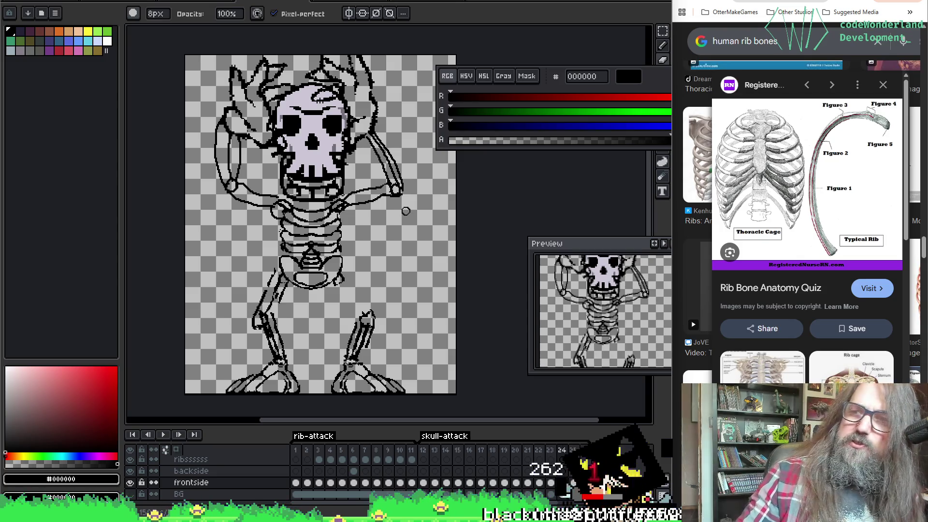
Save the sprite with Ctrl+S.
key(ctrl+s)
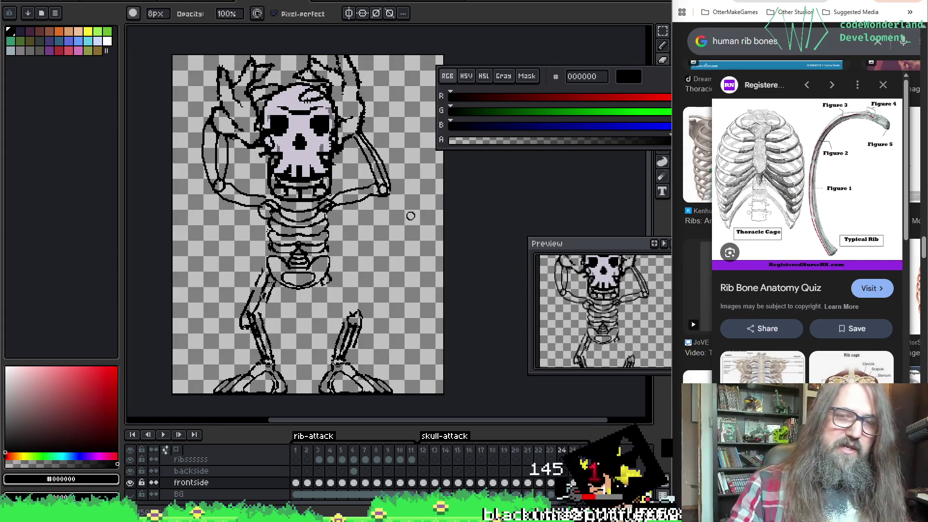
key(e)
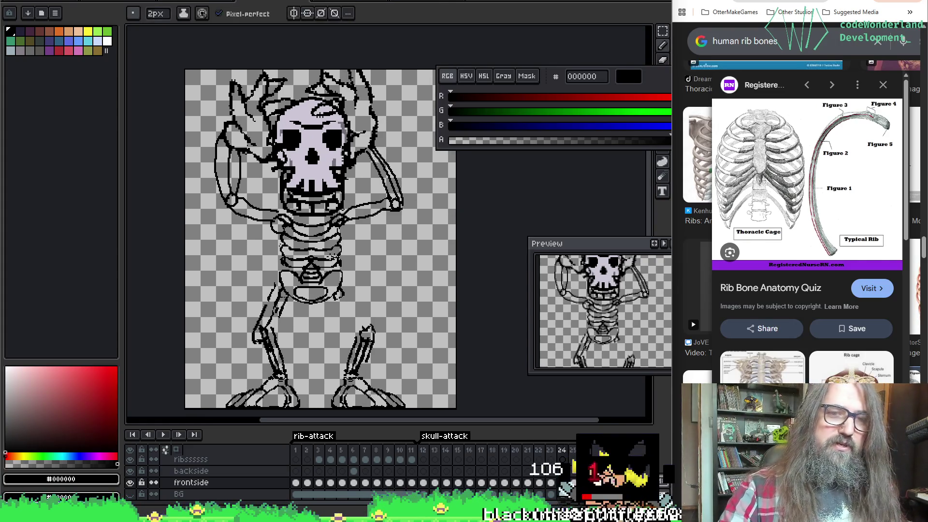
scroll(385, 158, up, 2)
right_click(300, 200)
key(Escape)
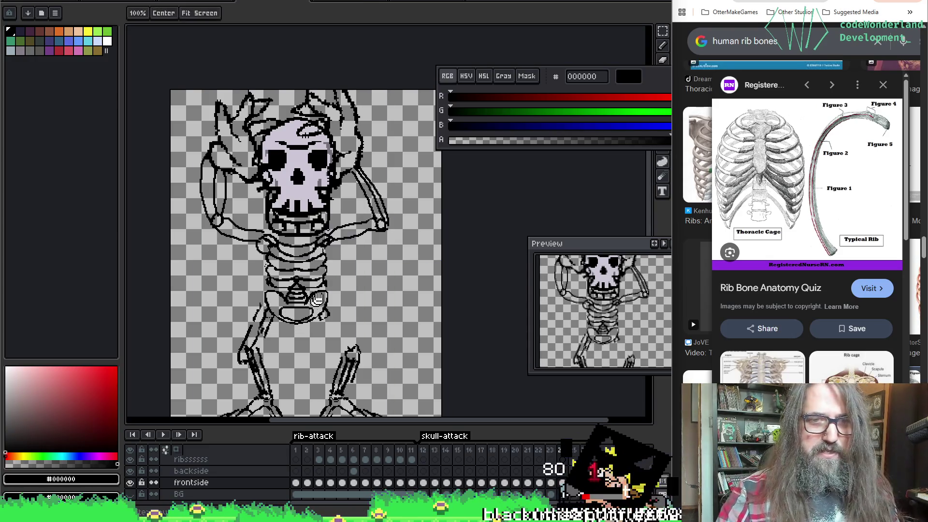
scroll(310, 229, down, 2)
Erase the remaining leg bone lines, leaving only the knee pieces and feet.
key(b)
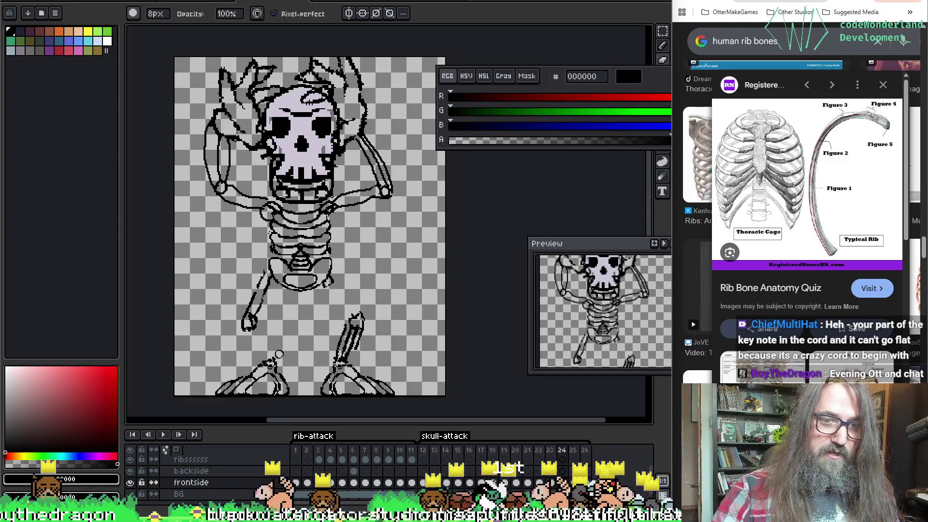
mouse_move(354, 330)
mouse_down()
mouse_move(348, 340)
mouse_move(341, 325)
mouse_up()
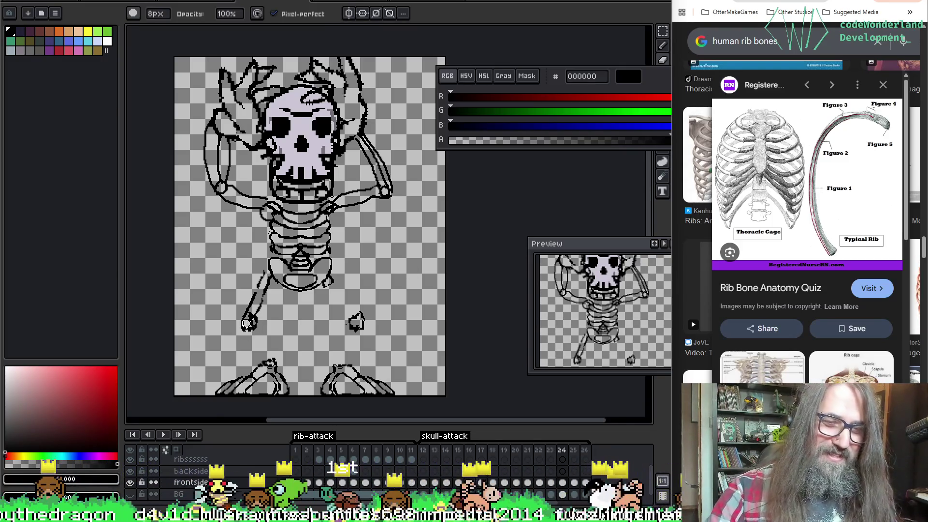
key(e)
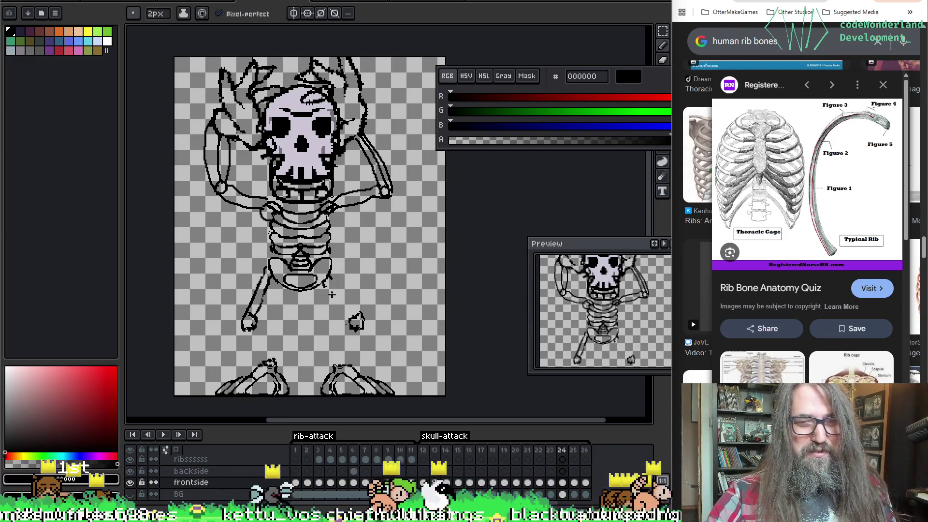
Draw new leg lines from pelvis to knees with the 2px pencil, undoing stray strokes.
key(ctrl+z)
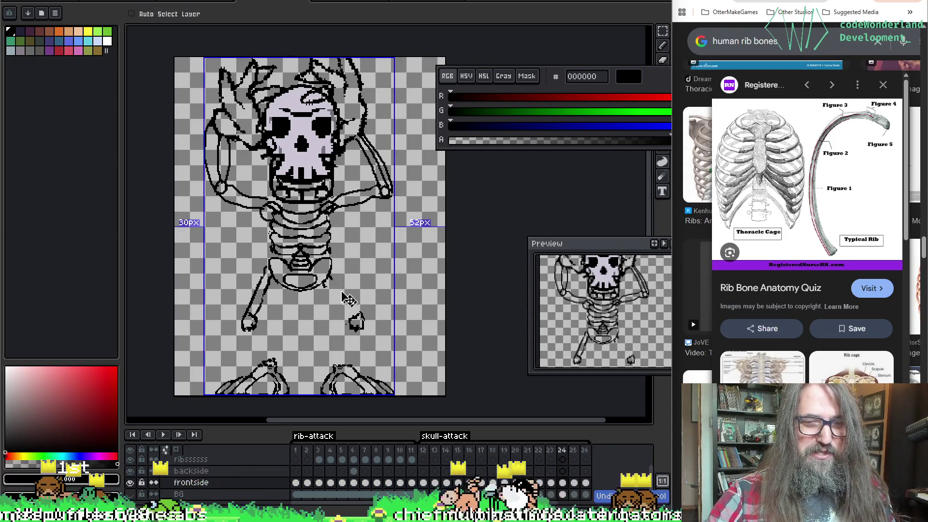
drag(330, 283, 356, 319)
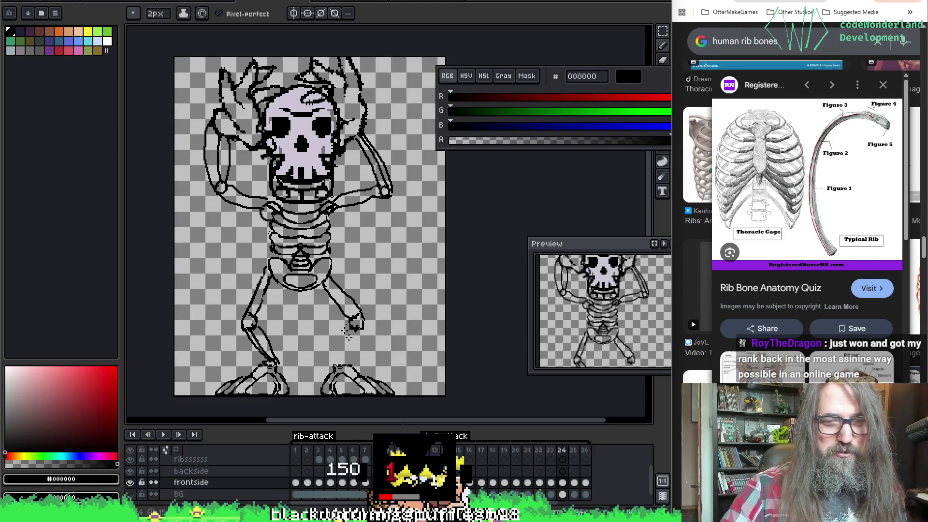
key(ctrl)
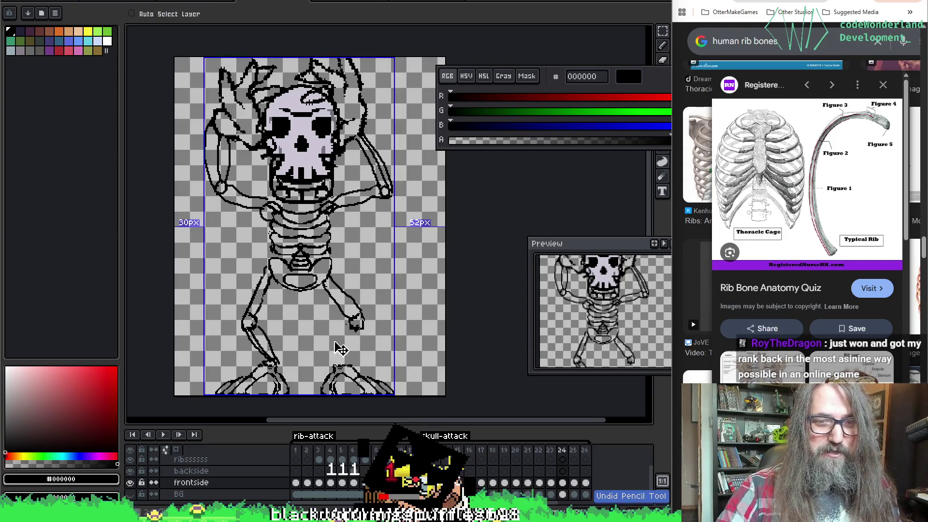
key(ctrl+z)
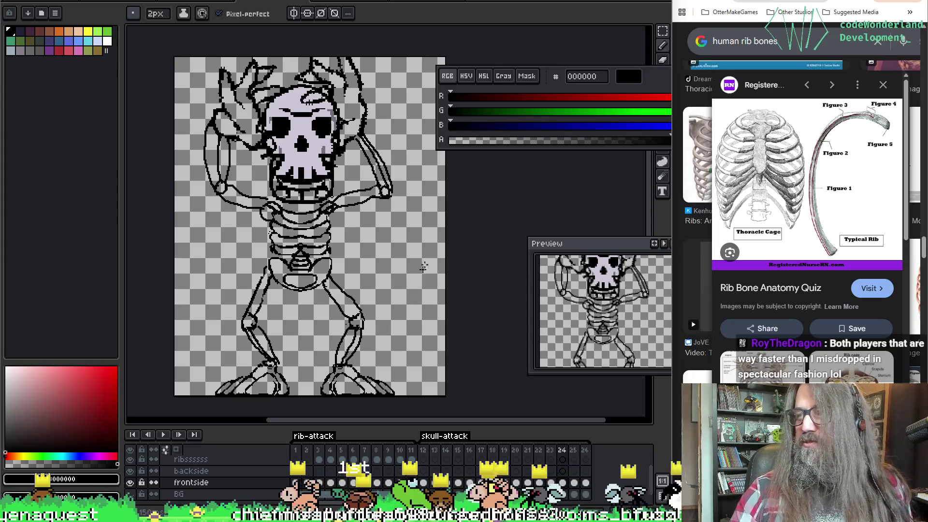
key(space)
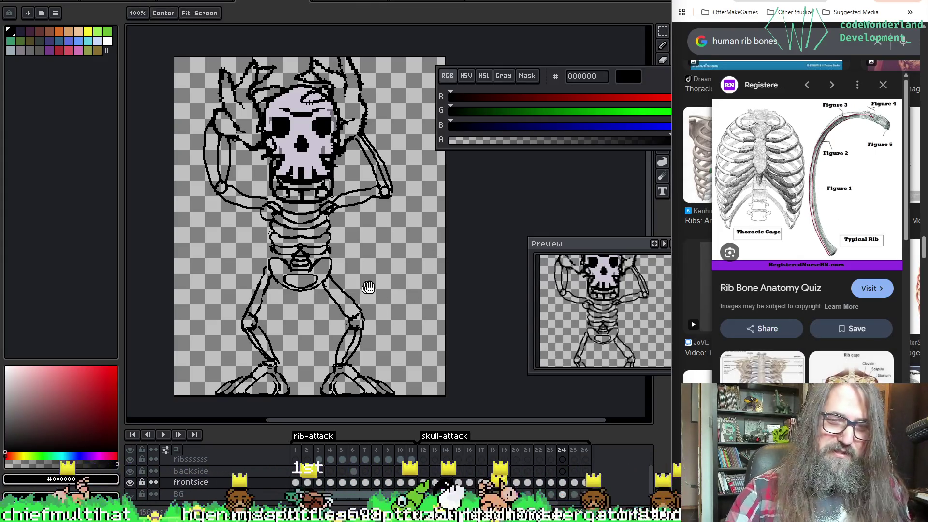
Scrub the neighbouring frames and play the animation to check the leg motion.
drag(368, 288, 376, 248)
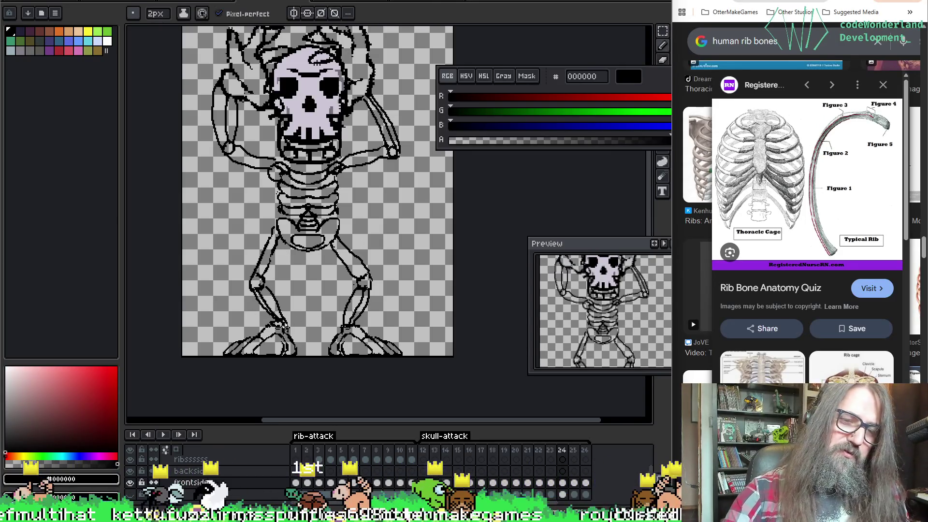
key(Left)
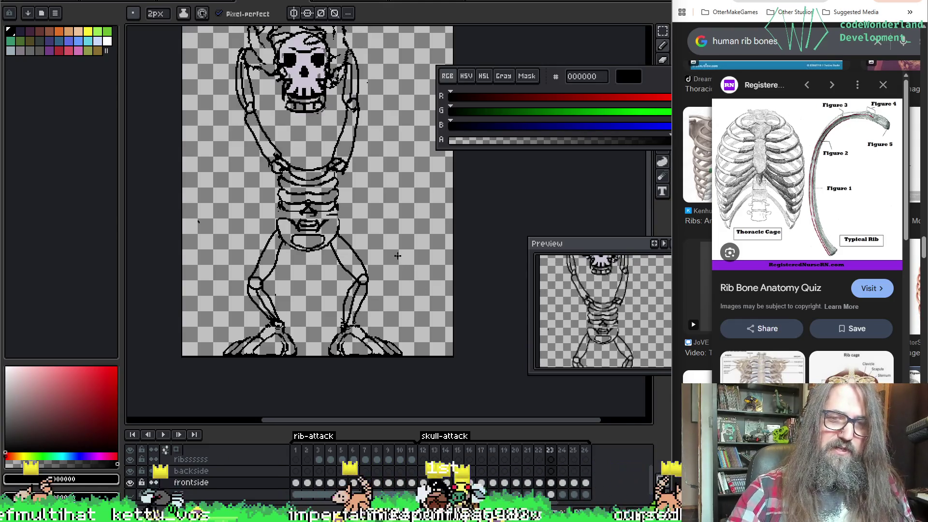
key(Right)
key(Left)
key(Left)
key(Left)
key(Right)
key(Return)
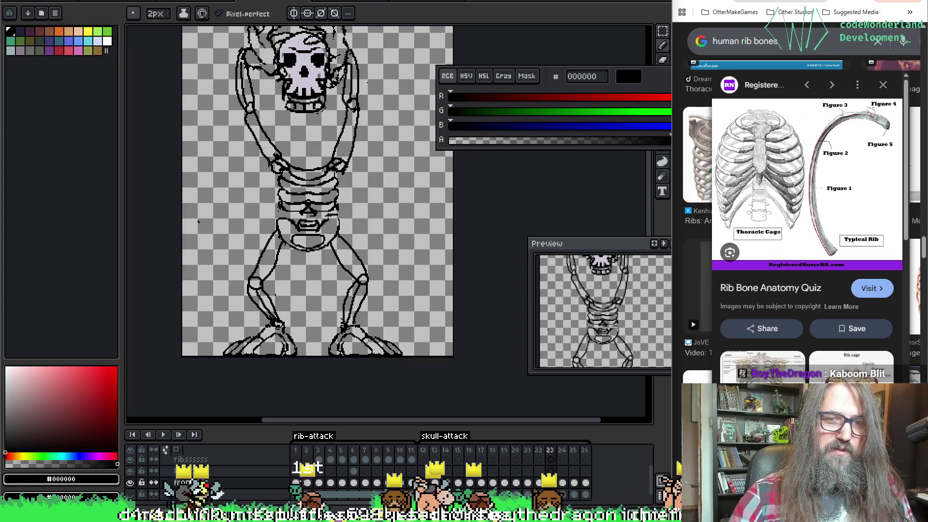
key(Return)
Lasso-select the ribcage and stretch it slightly downward on frame 24.
key(m)
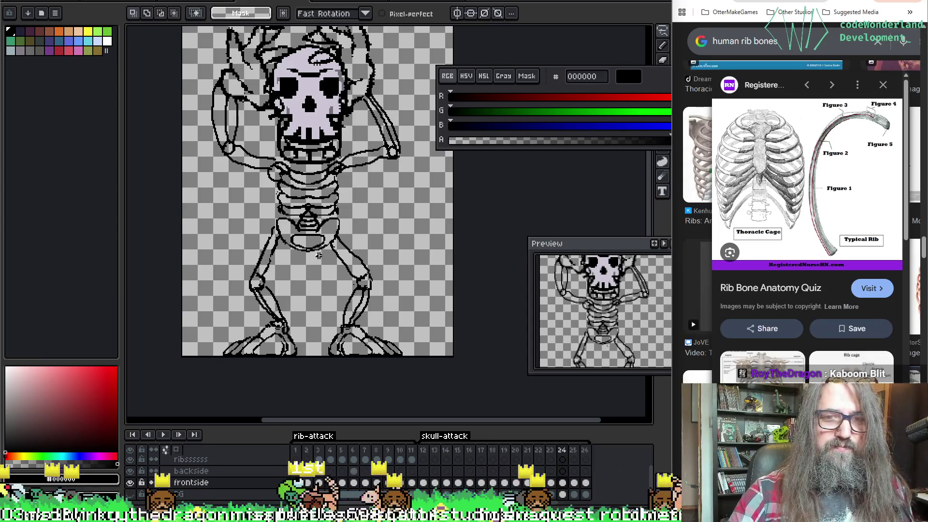
drag(316, 254, 305, 169)
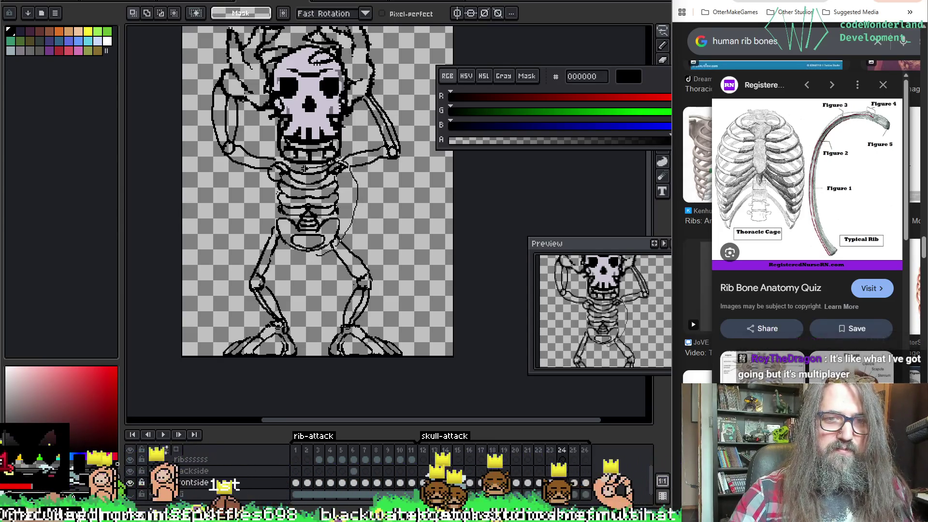
drag(306, 168, 269, 192)
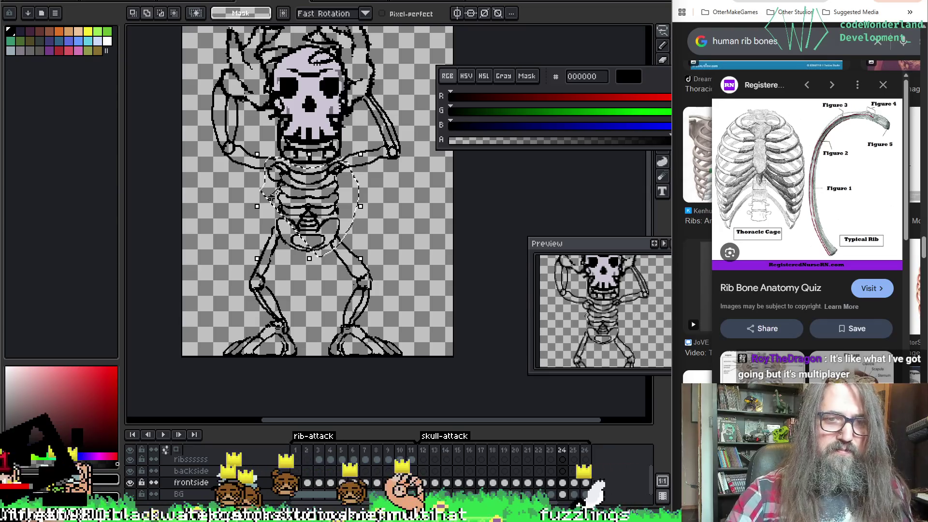
drag(310, 258, 309, 272)
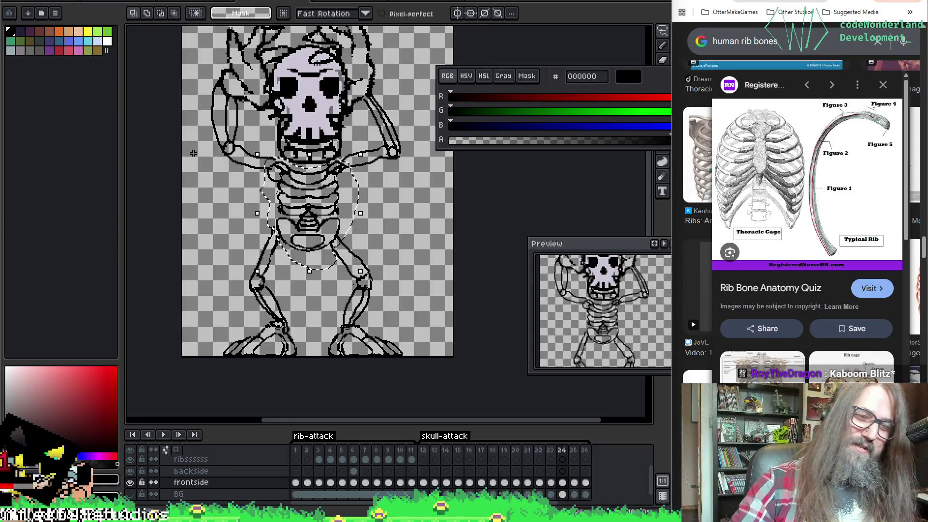
key(m)
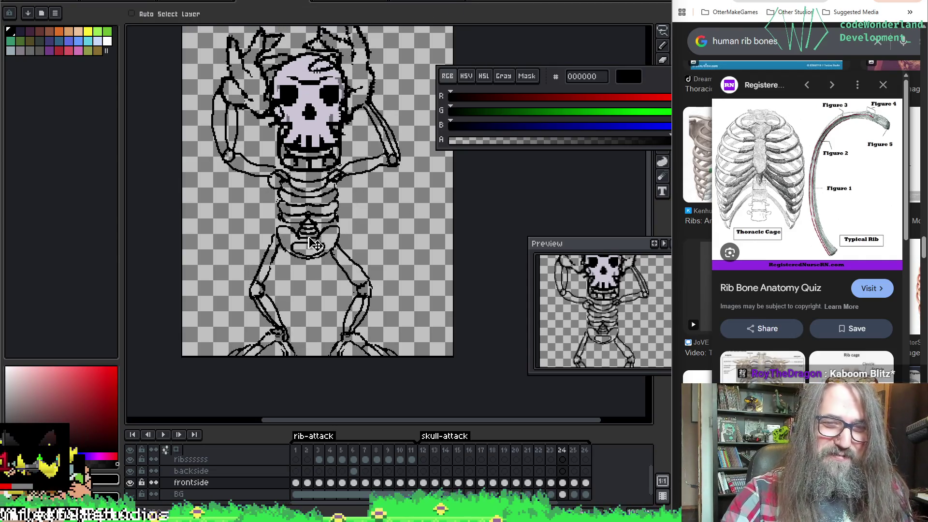
Move the selected ribcage down about 17 pixels and deselect it.
key(r)
drag(323, 224, 324, 238)
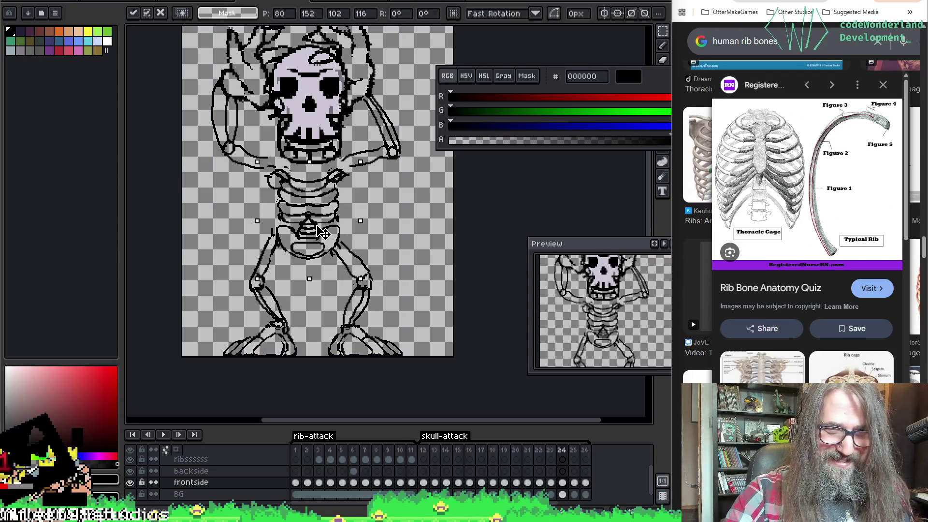
key(ctrl+d)
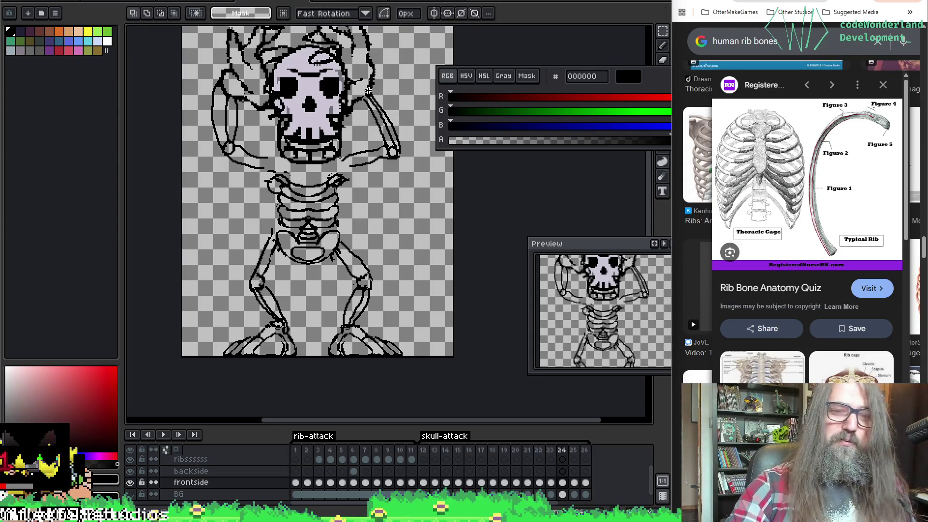
Erase the old arm segments and redraw them toward the ribcage, undoing a stray line.
key(b)
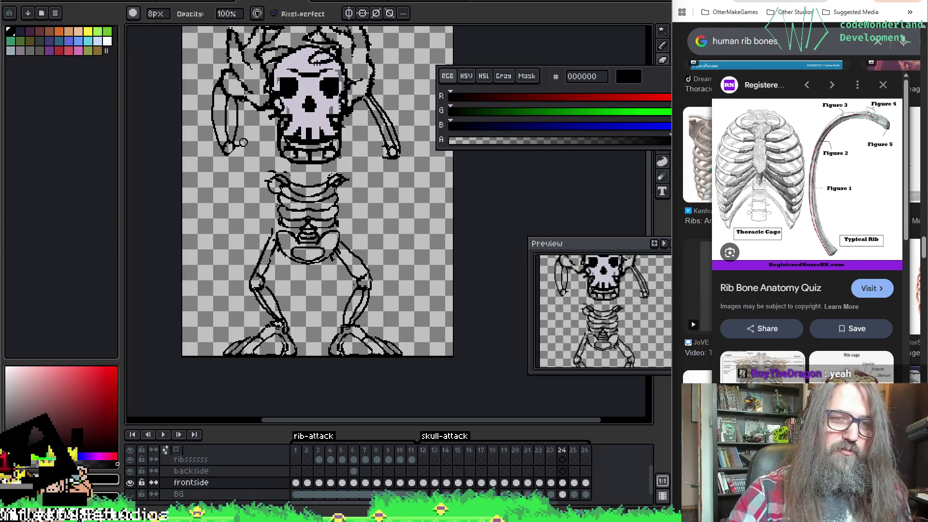
key(e)
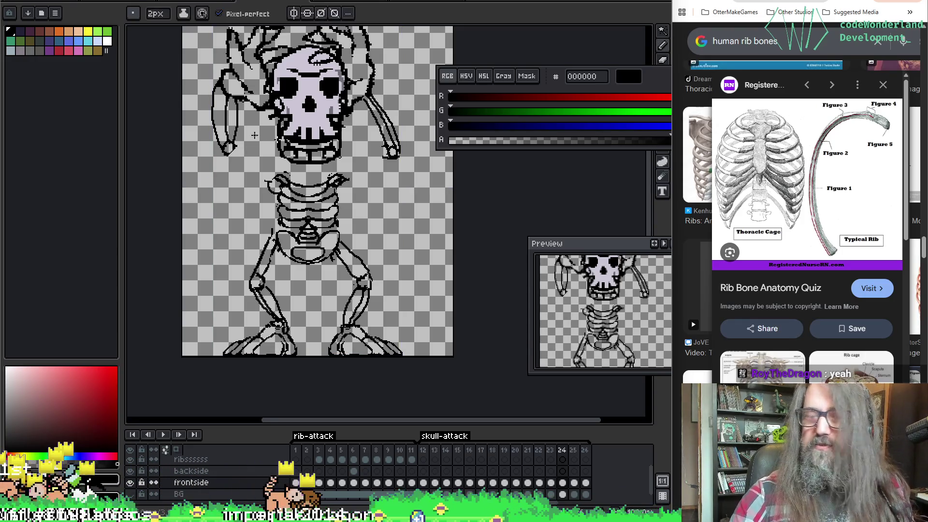
key(i)
key(e)
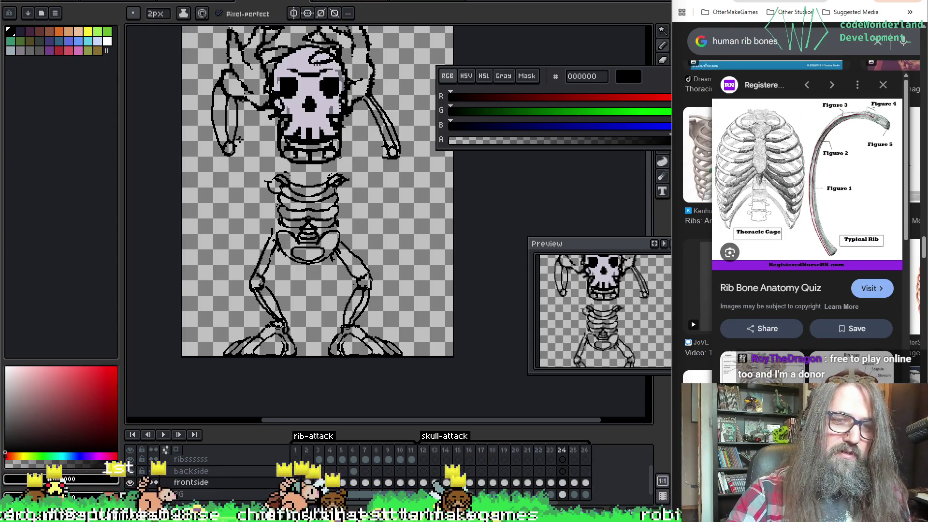
key(alt)
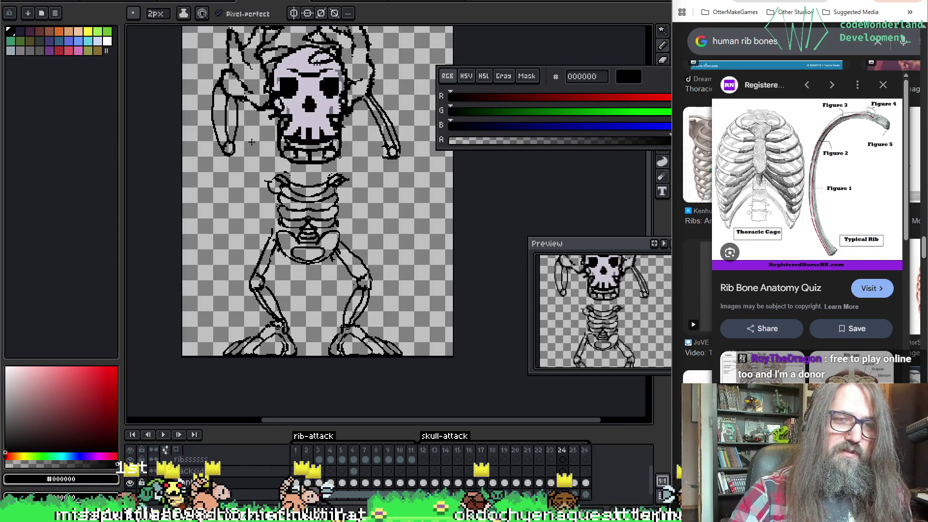
key(ctrl+z)
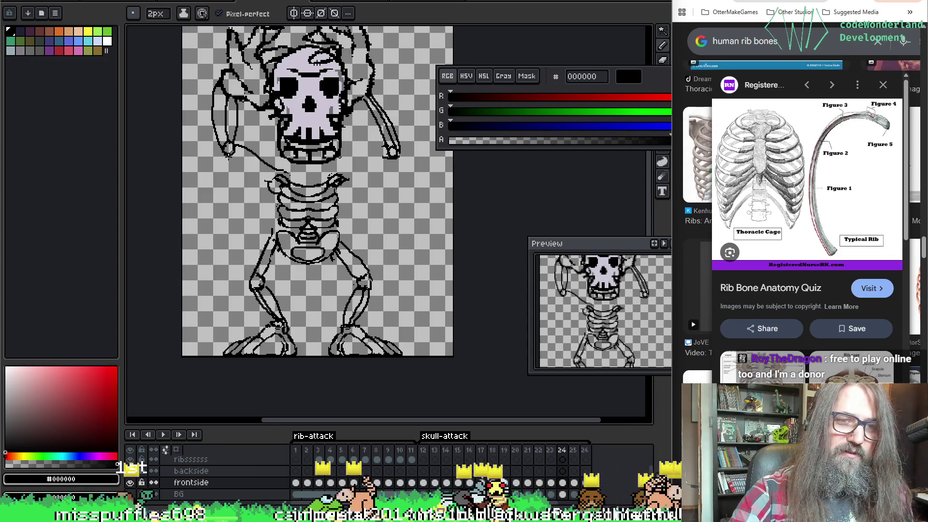
key(alt)
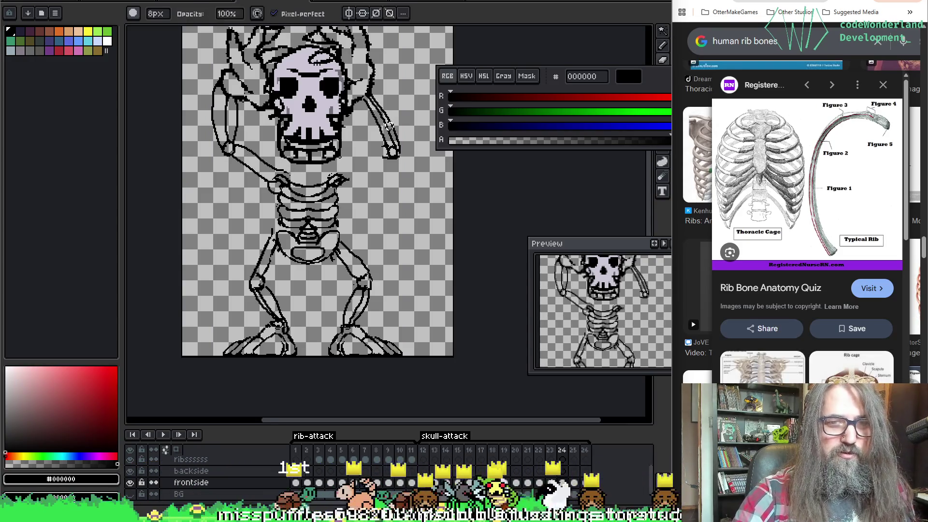
key(ctrl)
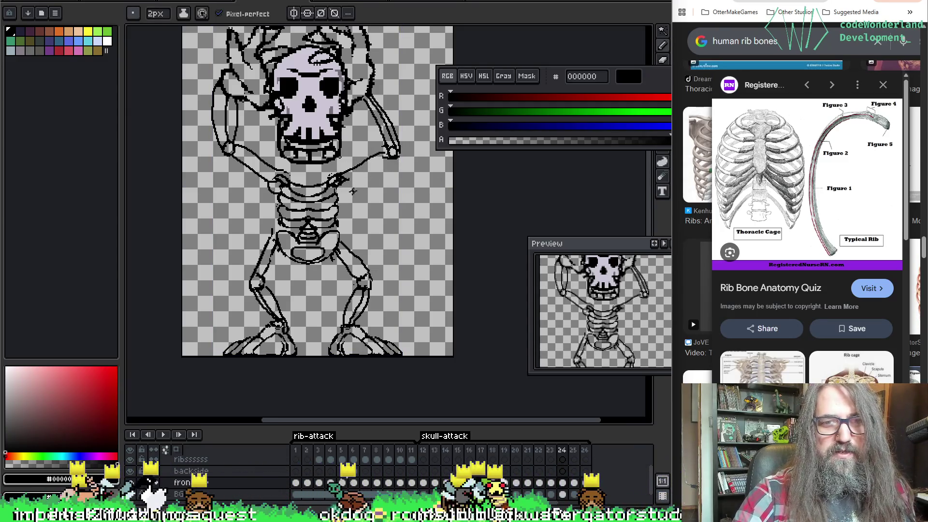
Touch up the redrawn arms with eraser and pencil, then step toward frame 25.
key(e)
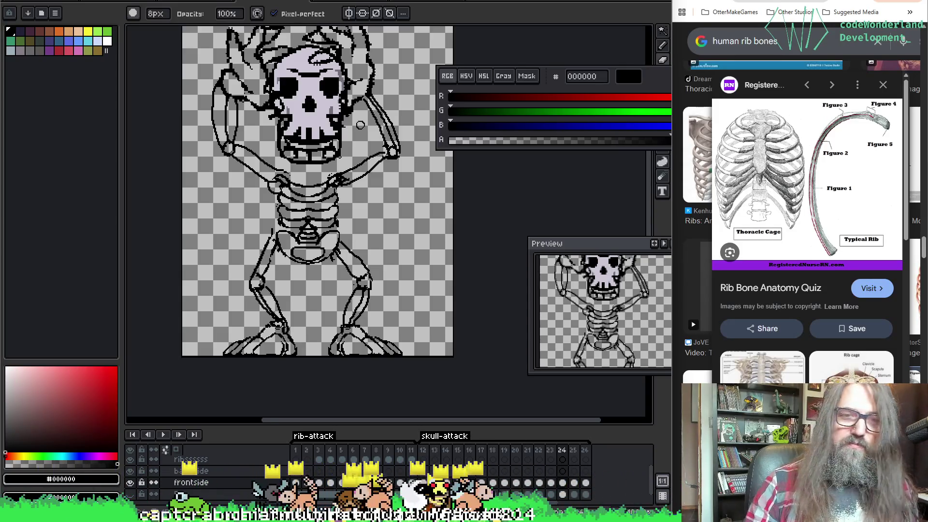
scroll(347, 181, up, 1)
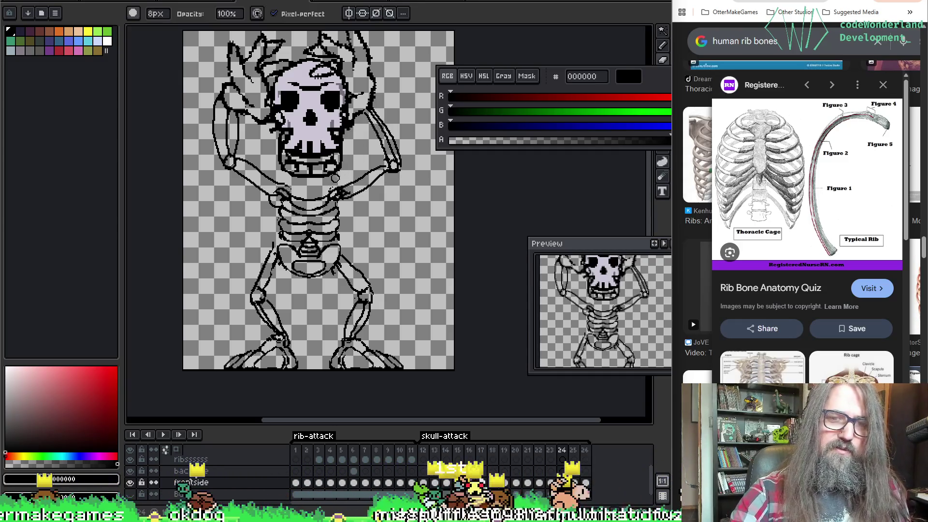
key(e)
key(Left)
Step to the exploded-pose frame 25 and play the rib-attack animation through.
key(Right)
key(Right)
key(Left)
key(Right)
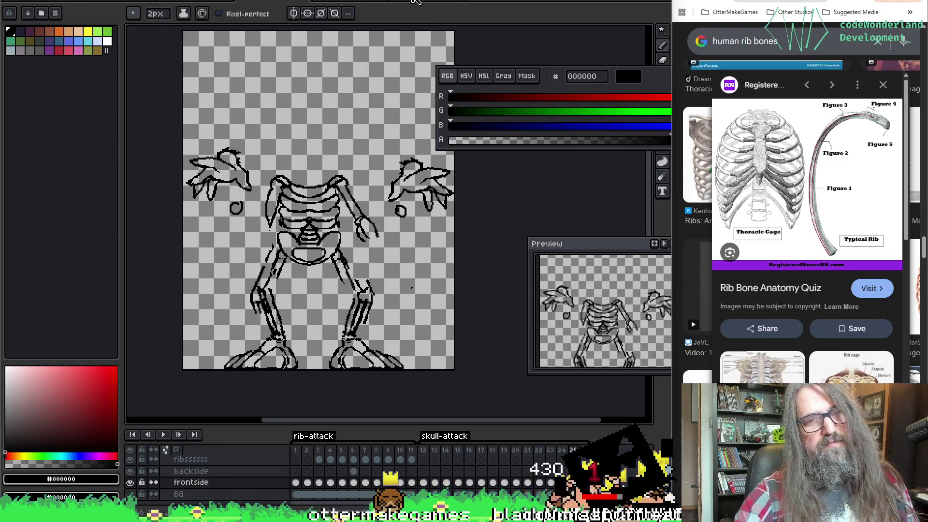
key(Return)
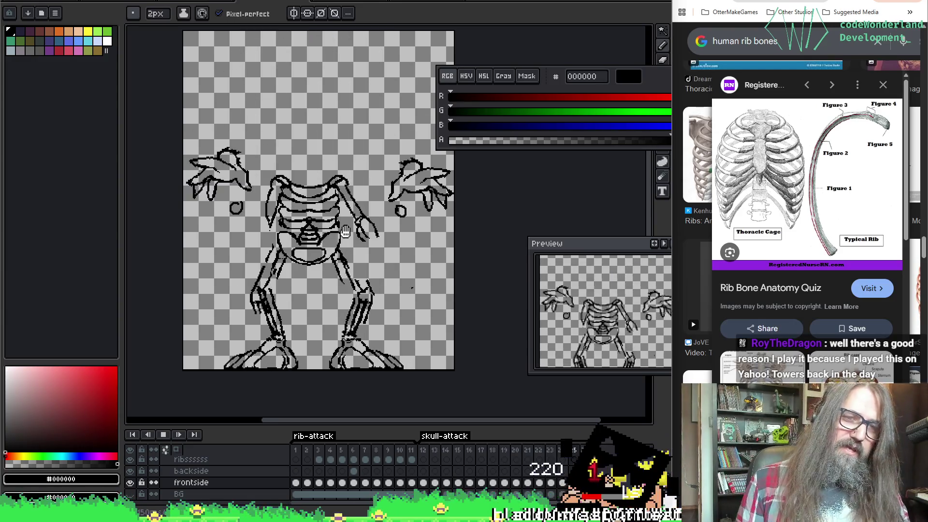
key(Return)
Replay the animation, return to frame 25 and ready the eraser for the left thigh.
key(Right)
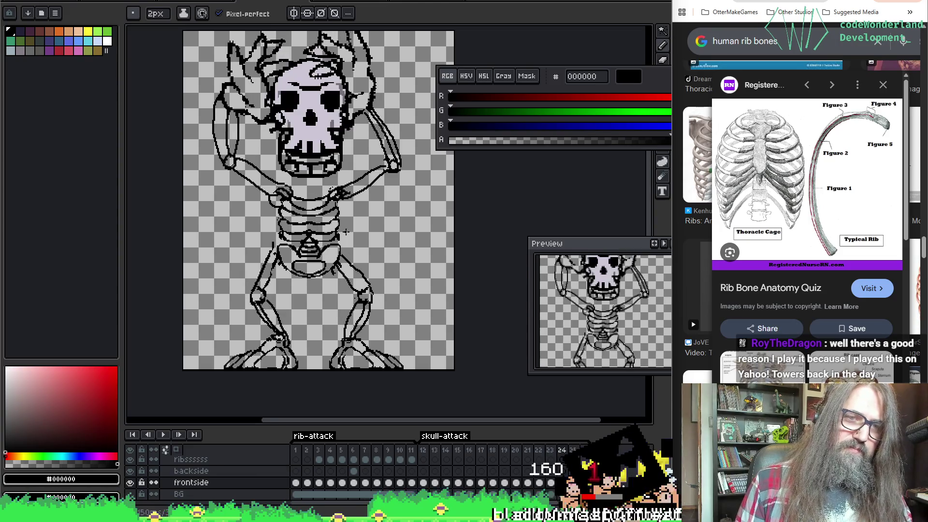
key(Right)
key(Return)
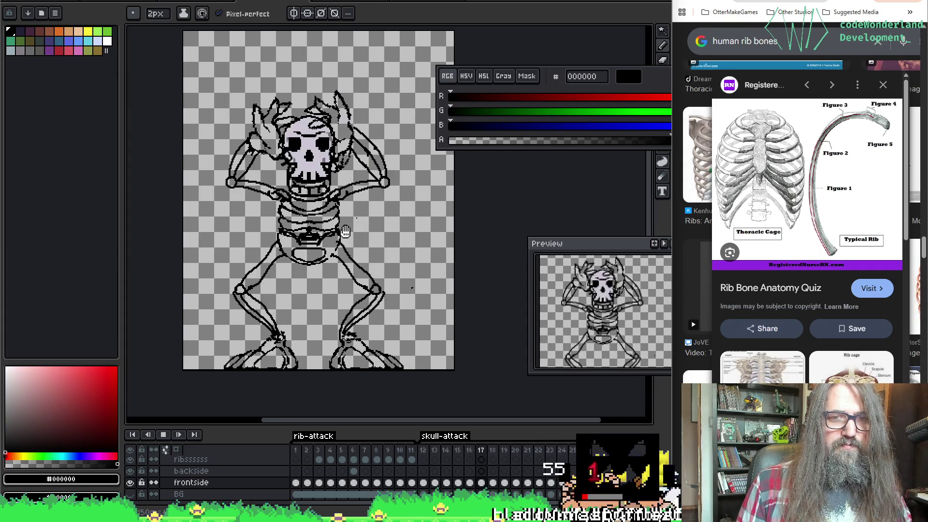
key(Return)
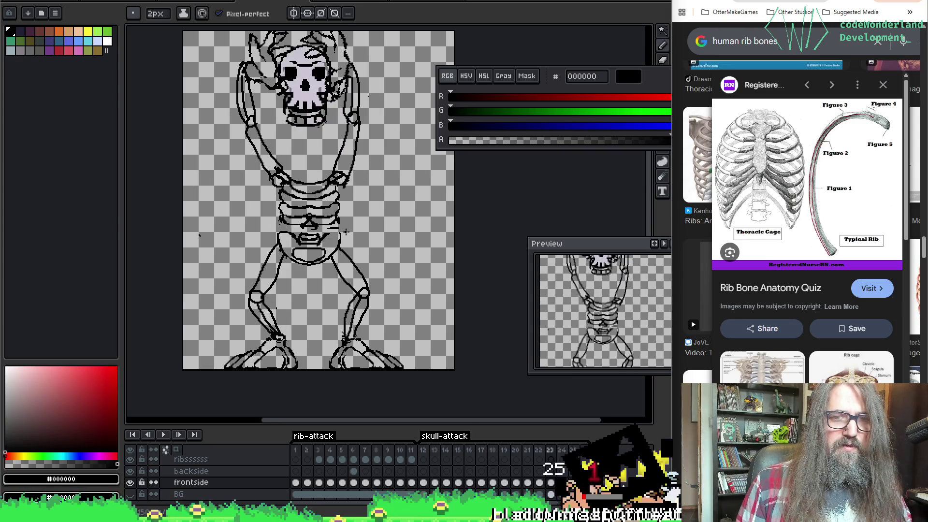
key(Right)
key(Right)
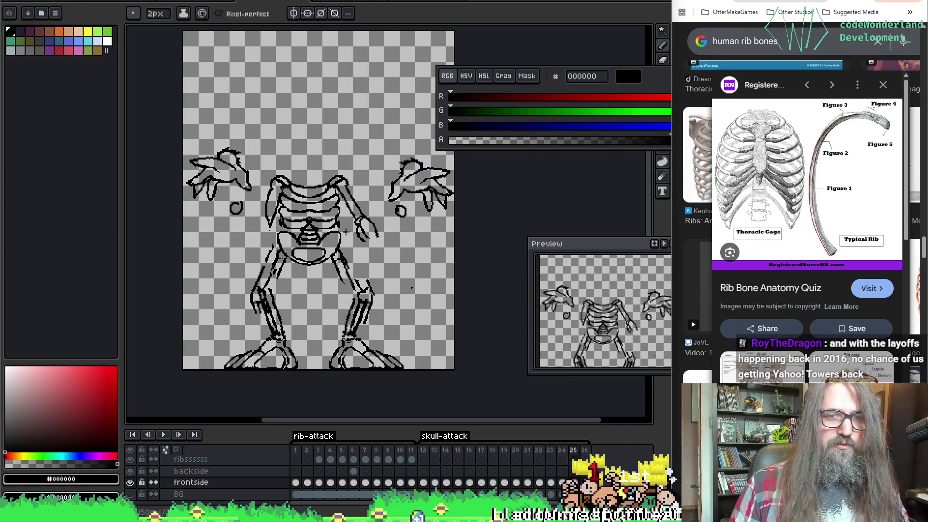
key(e)
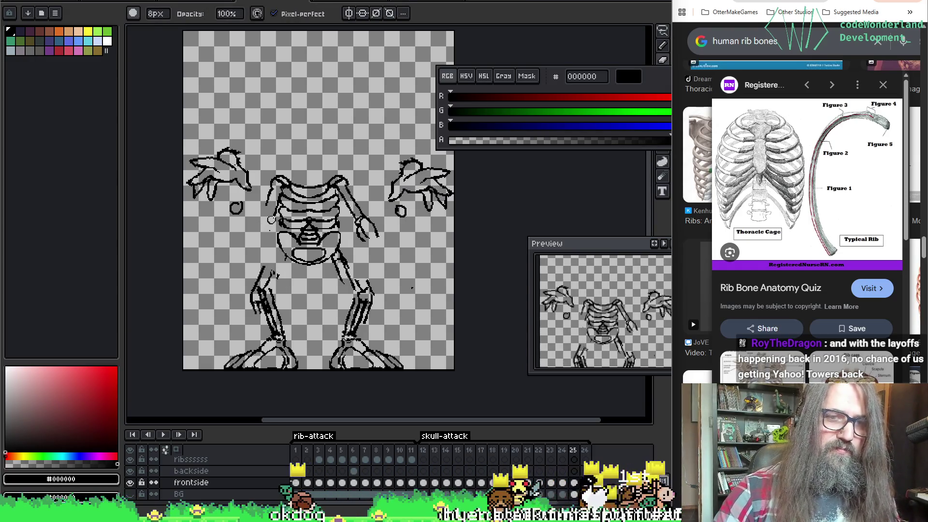
Erase along the ribcage's left edge, the ribcage-to-right-leg line and the middle of the leg bones.
drag(270, 222, 273, 195)
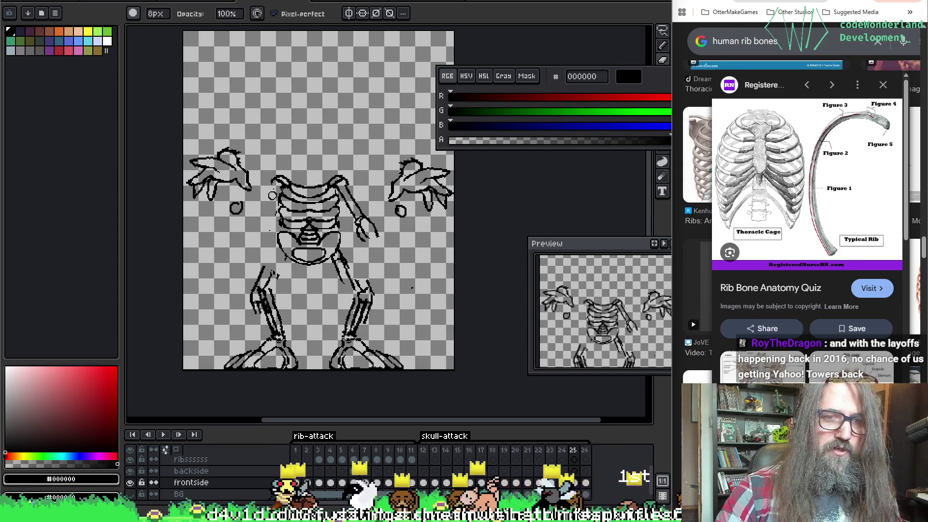
drag(359, 218, 366, 224)
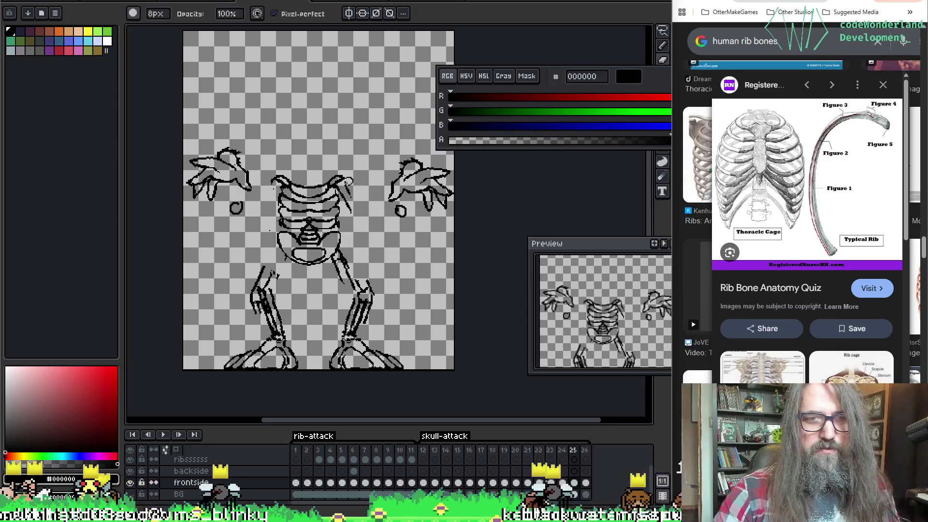
key(ctrl+z)
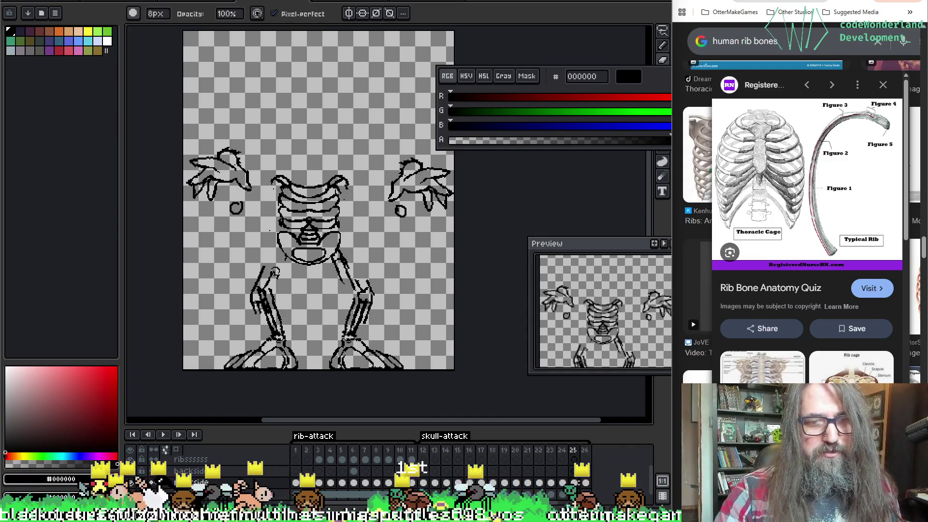
drag(375, 272, 333, 277)
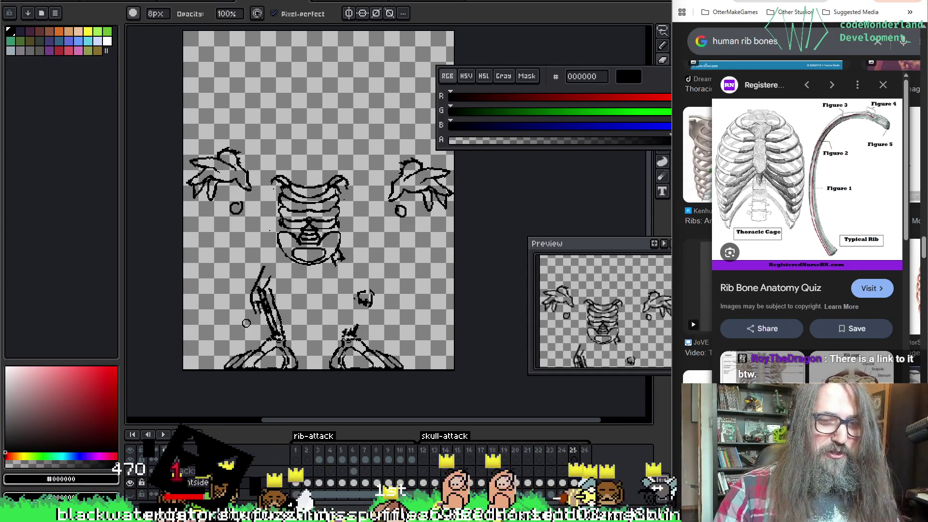
mouse_move(247, 326)
mouse_down()
mouse_move(275, 302)
mouse_move(258, 285)
mouse_move(278, 300)
mouse_up()
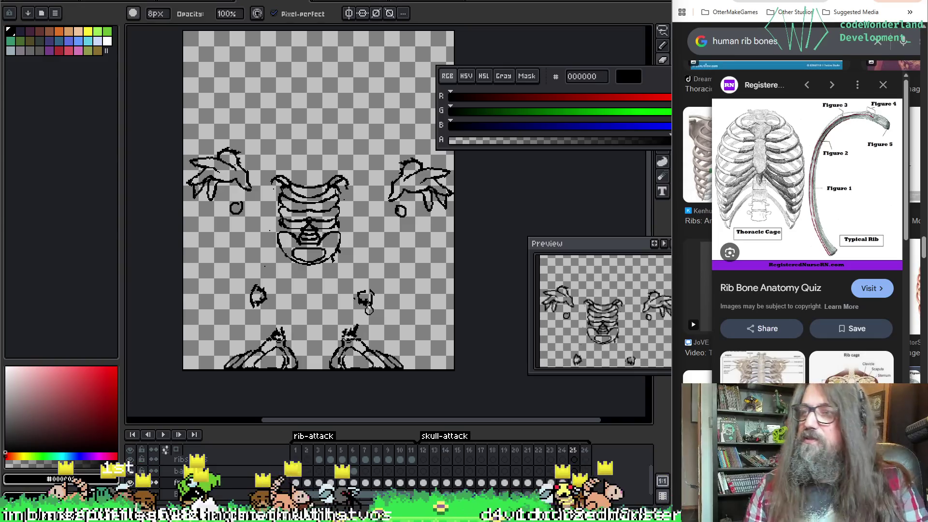
Add a small circle below the left hand after comparing frame 25 with frame 24.
key(space)
drag(367, 204, 361, 198)
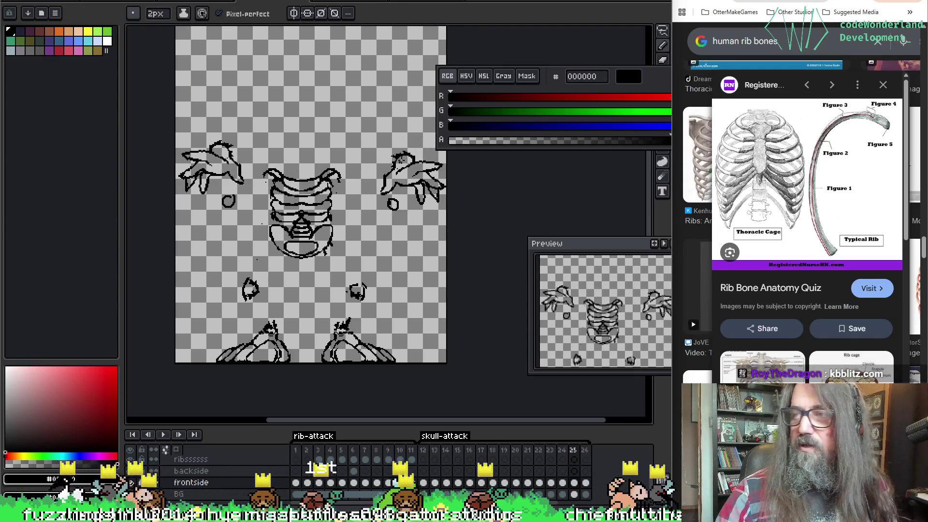
key(alt)
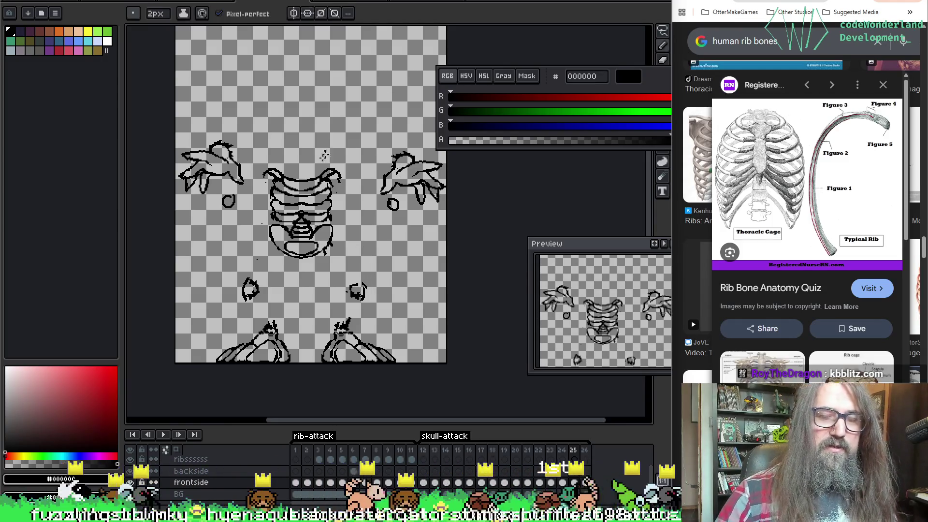
key(comma)
key(period)
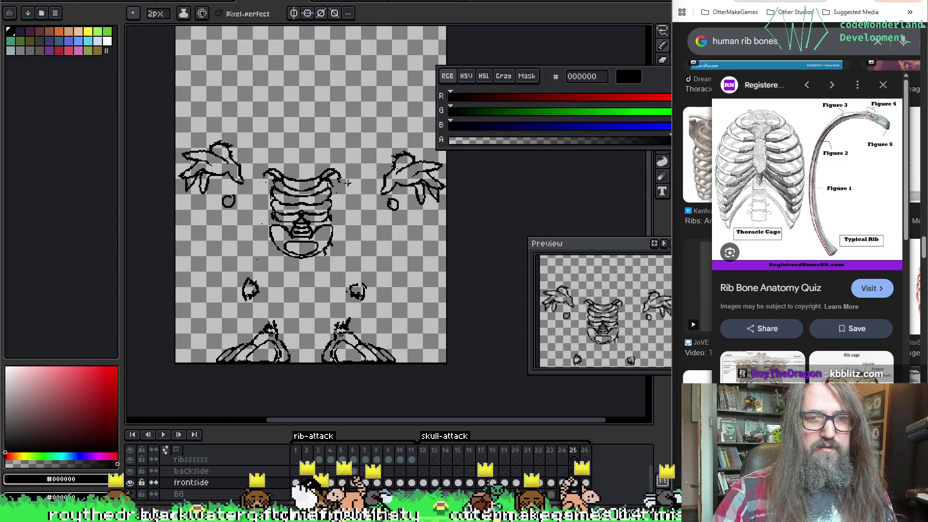
key(comma)
key(period)
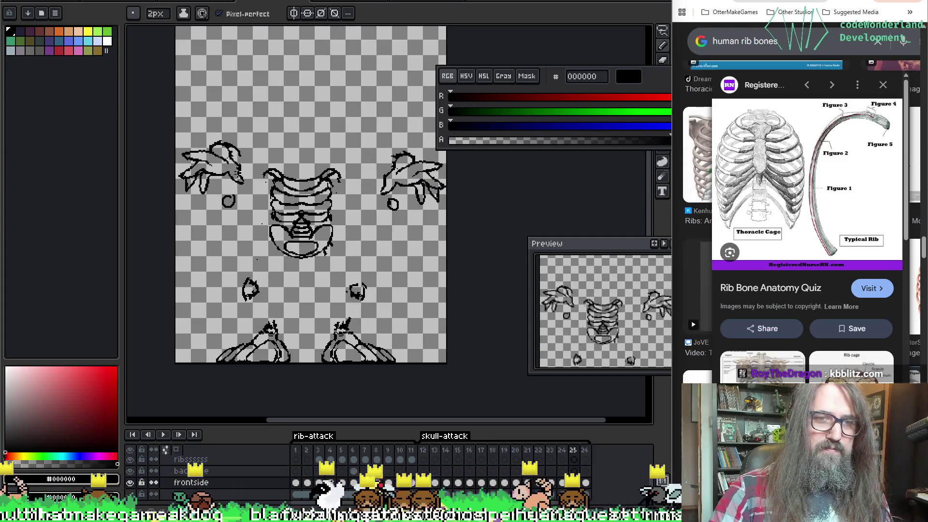
click(229, 200)
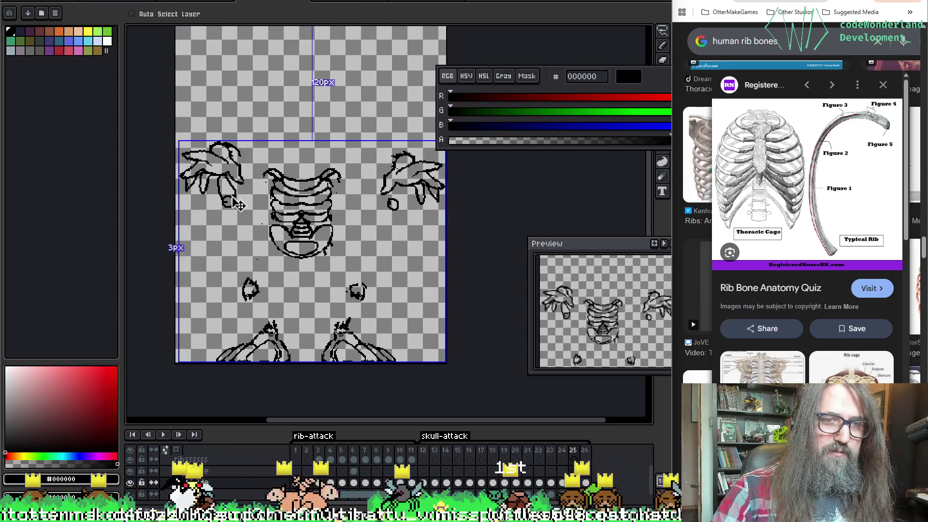
ctrl+click(238, 205)
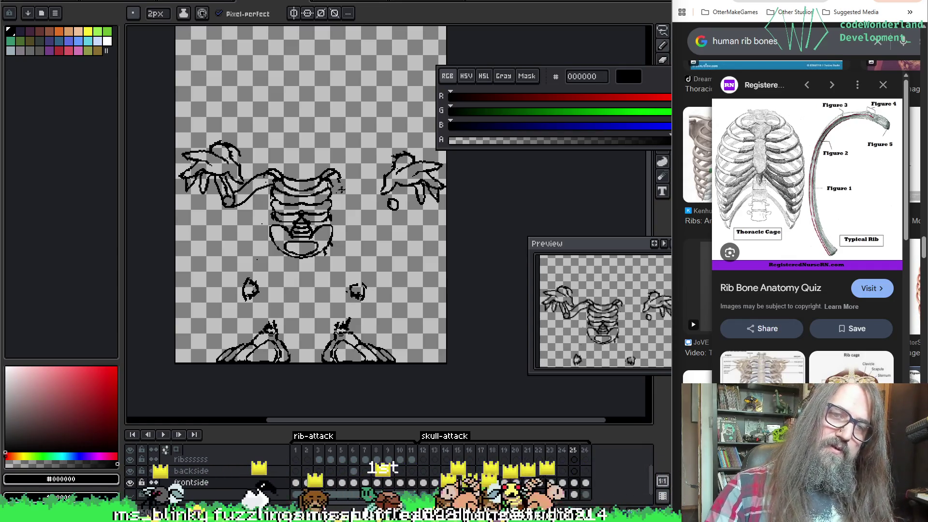
Undo a stray arm line and shift the small circle under the right hand into place.
drag(384, 192, 336, 185)
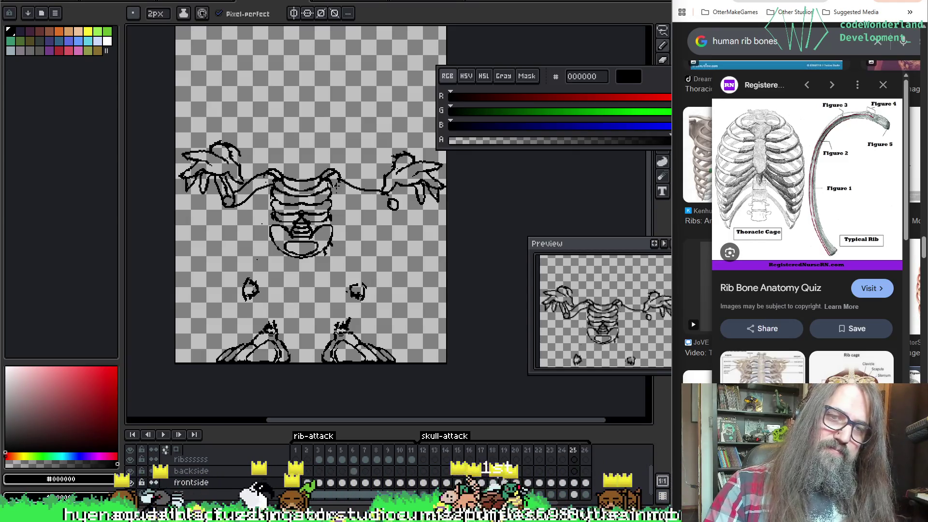
key(ctrl+z)
key(m)
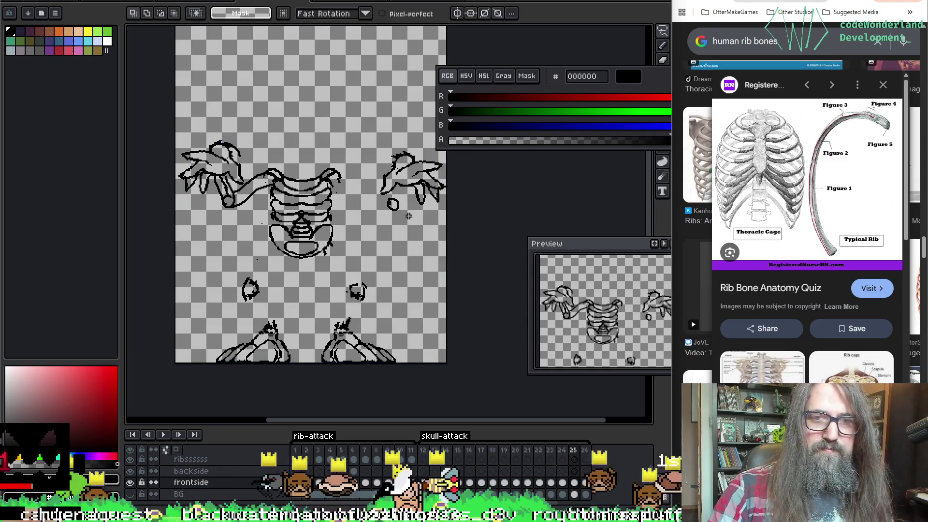
drag(366, 196, 399, 231)
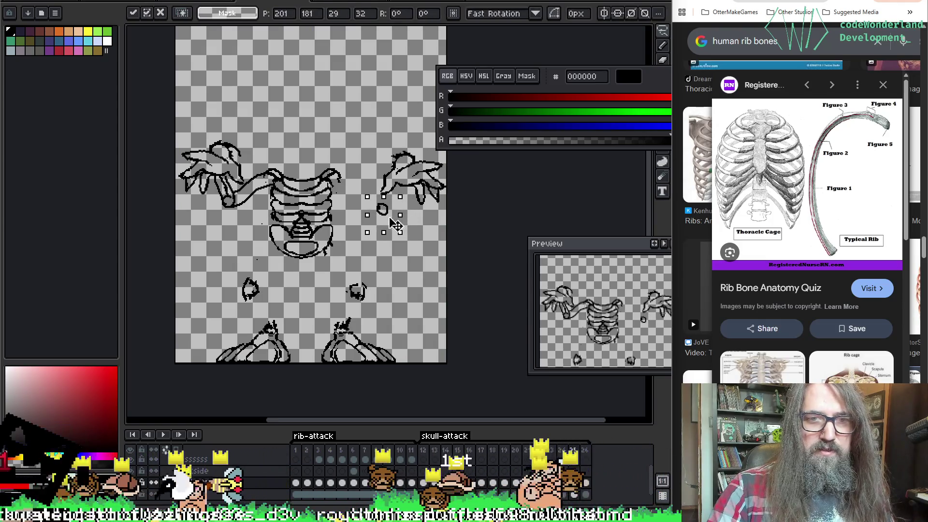
key(ctrl+d)
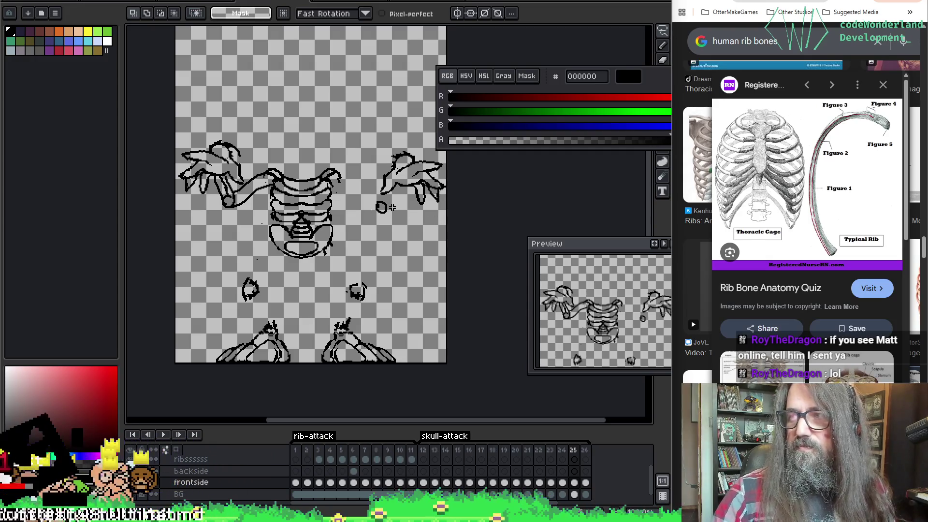
Draw the right arm bone from the ribcage into the right hand, checking against neighbouring frames.
key(i)
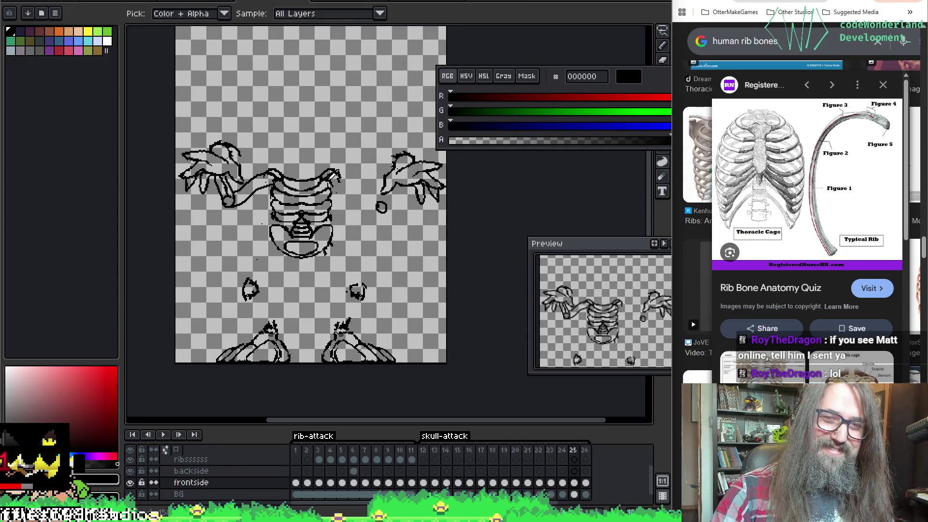
key(b)
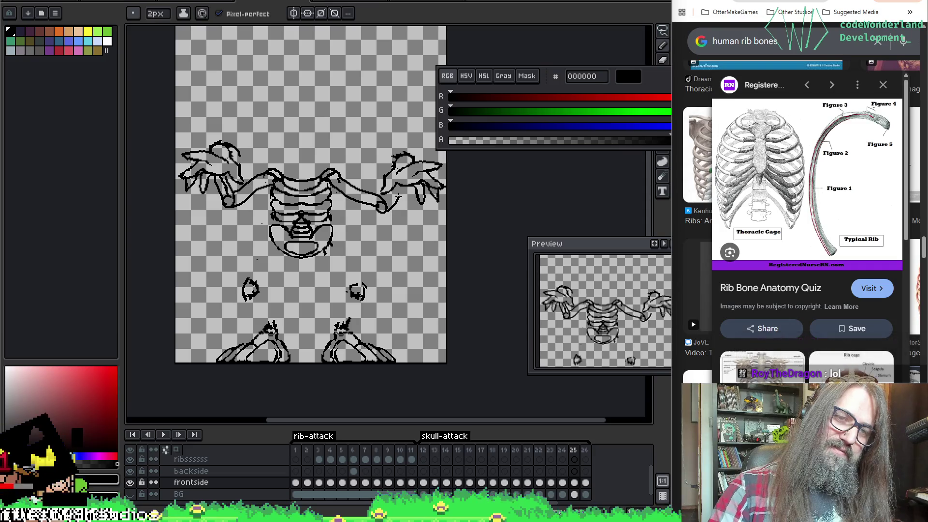
drag(393, 156, 380, 187)
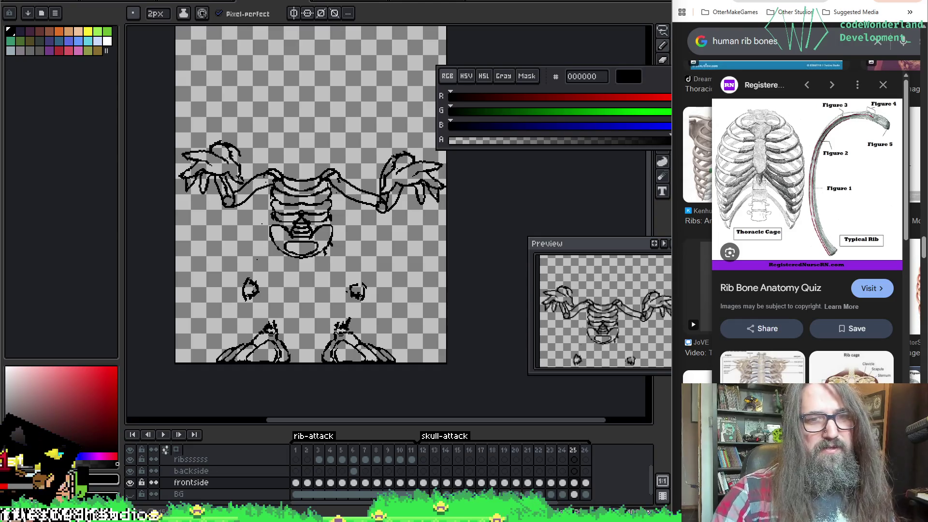
key(e)
key(b)
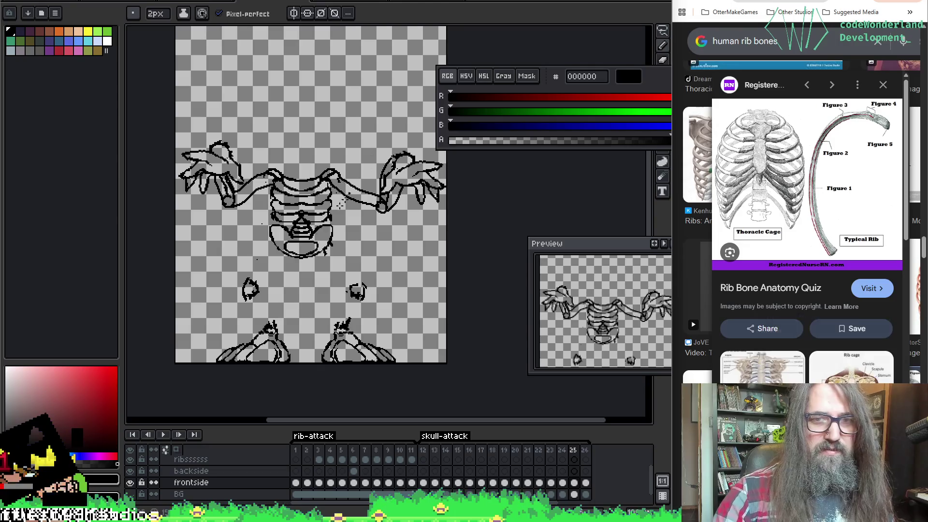
key(Left)
key(Right)
key(Left)
key(Right)
key(Left)
key(Right)
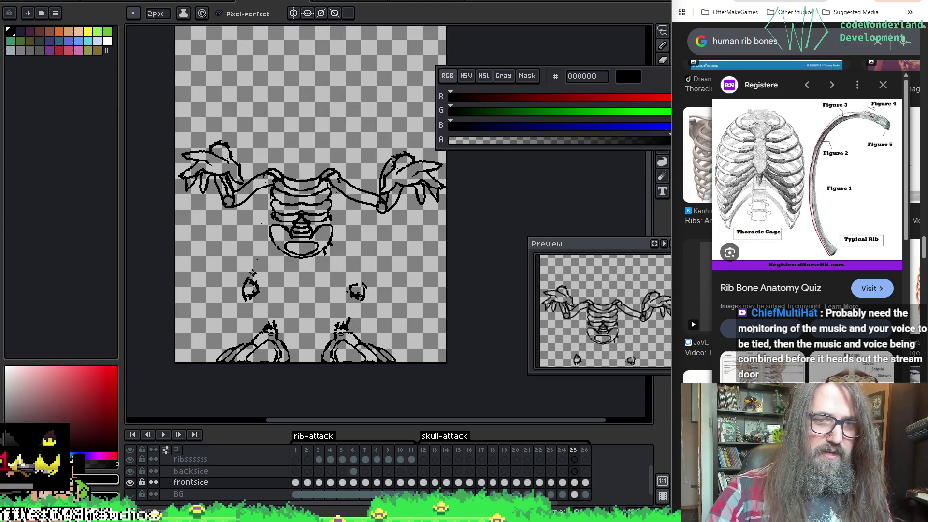
key(Left)
key(Right)
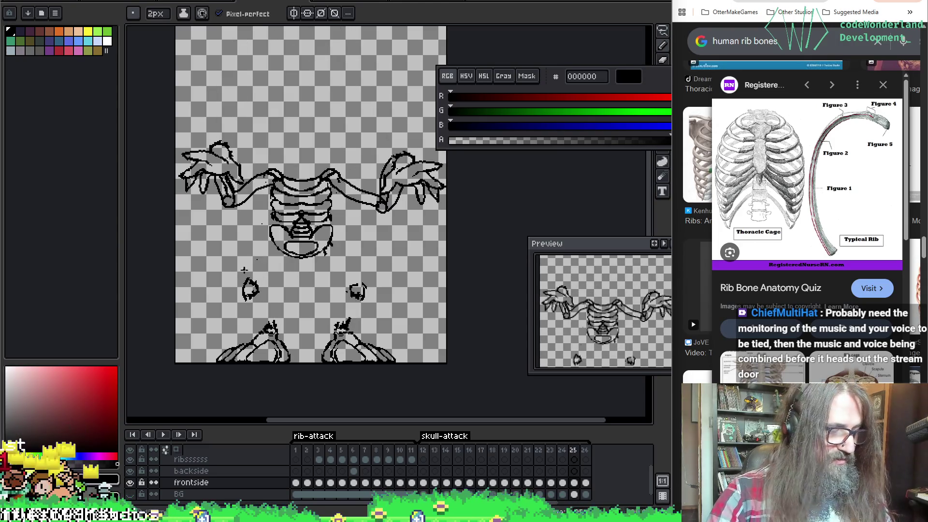
Select the two small knee pieces and flip through neighbouring frames to judge their placement.
key(m)
drag(232, 261, 401, 306)
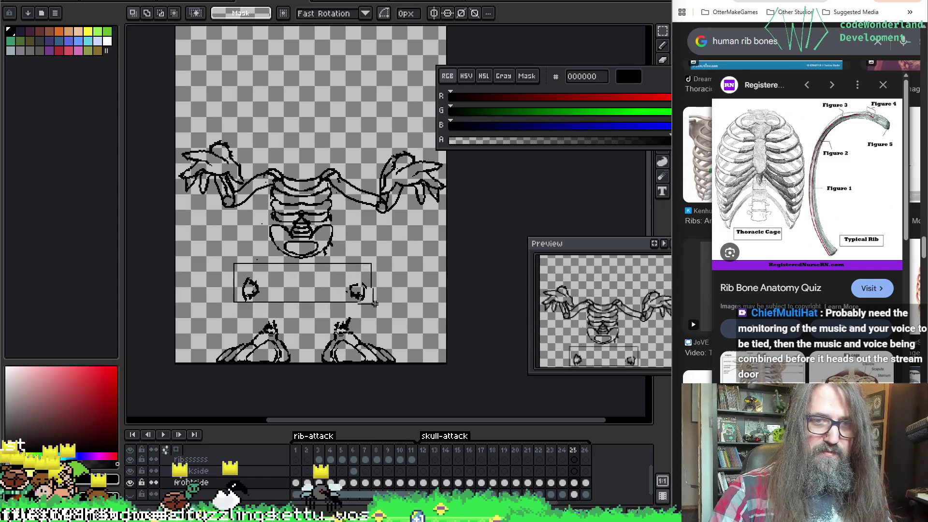
key(Left)
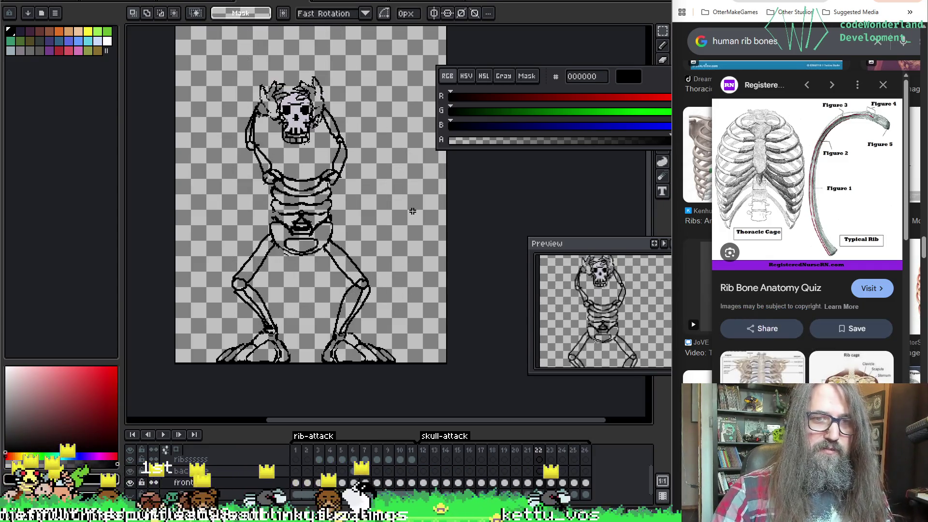
key(Right)
key(Left)
key(Left)
key(Left)
key(Right)
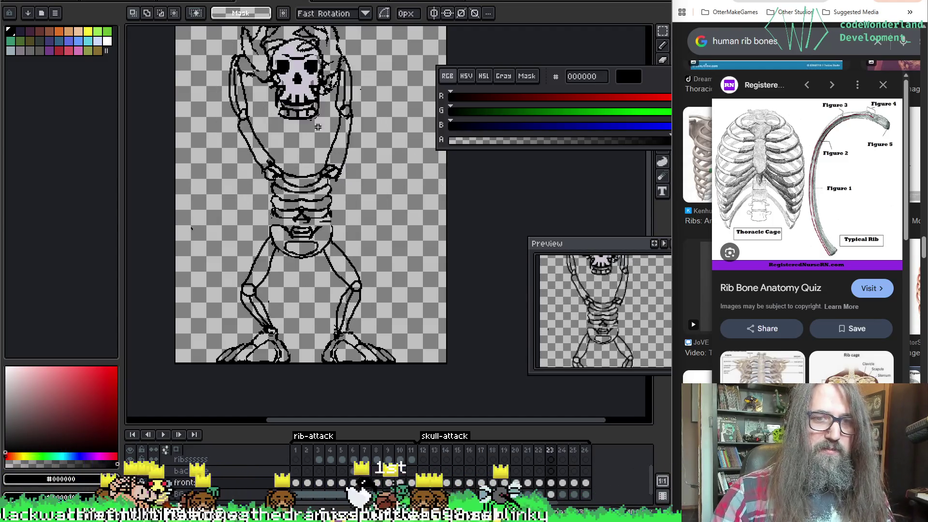
key(Right)
key(Right)
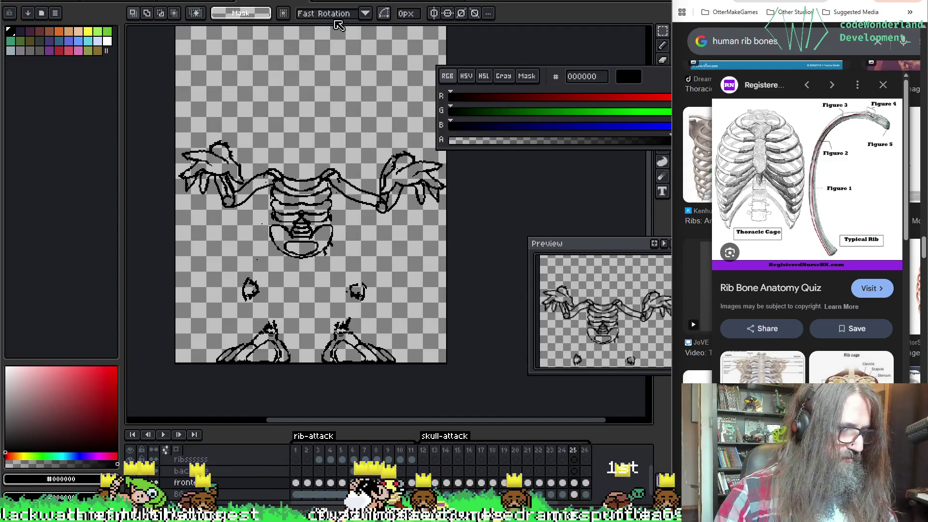
Lasso the skeleton's upper body and nudge it down a few pixels, then commit the move.
mouse_move(218, 106)
mouse_down()
mouse_move(446, 225)
mouse_move(218, 109)
mouse_up()
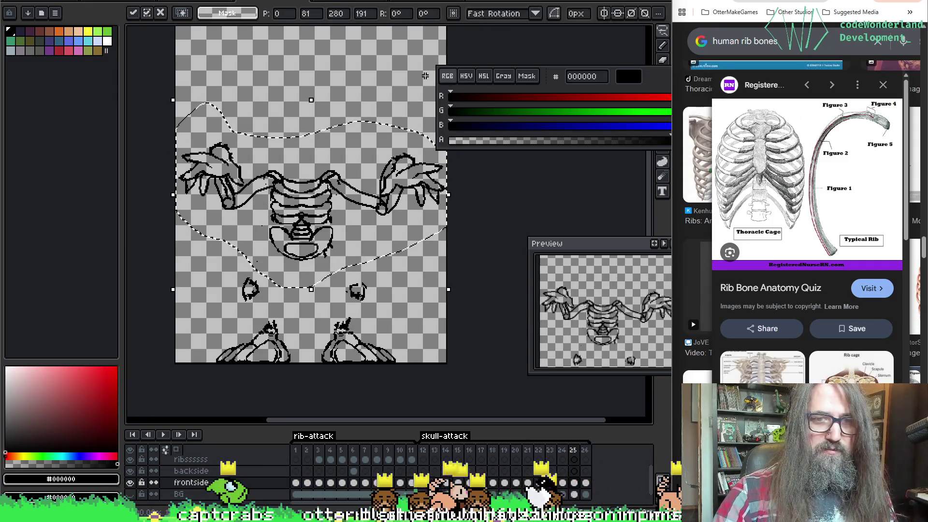
key(Down)
key(Down)
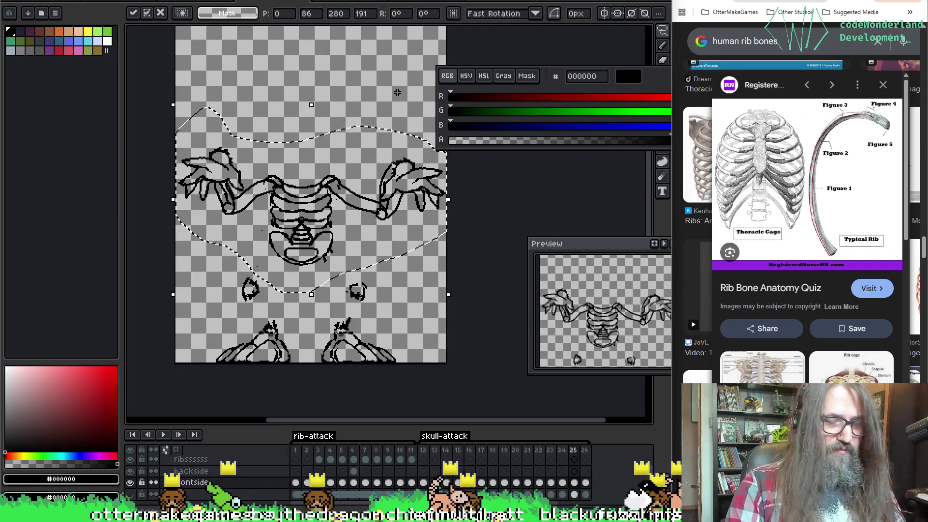
key(F3)
key(Return)
key(Right)
key(Left)
key(Down)
key(Down)
key(Down)
key(Down)
key(Down)
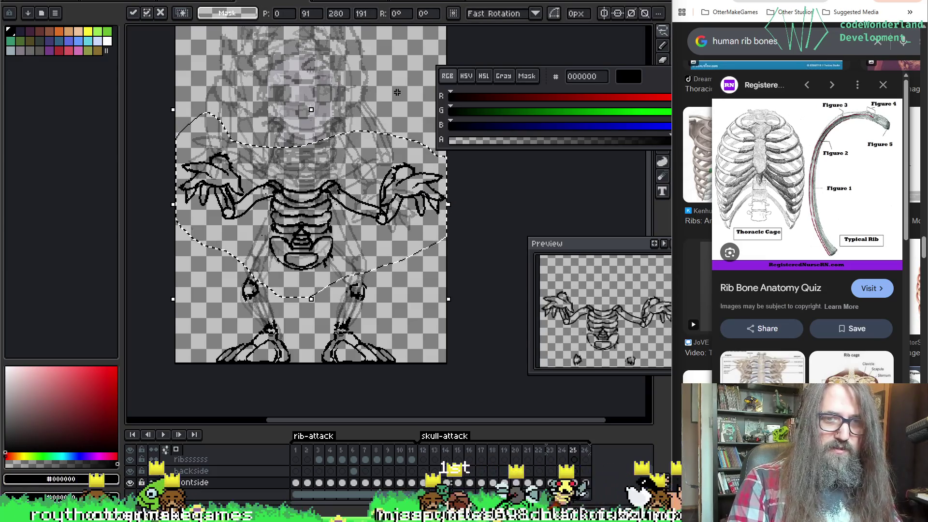
key(Down)
key(Down)
key(Down)
key(Down)
key(Down)
key(Return)
key(Right)
key(Left)
key(ctrl+z)
key(Return)
Flip between frames to check the lowered pose and advance to frame 26.
key(Right)
key(Left)
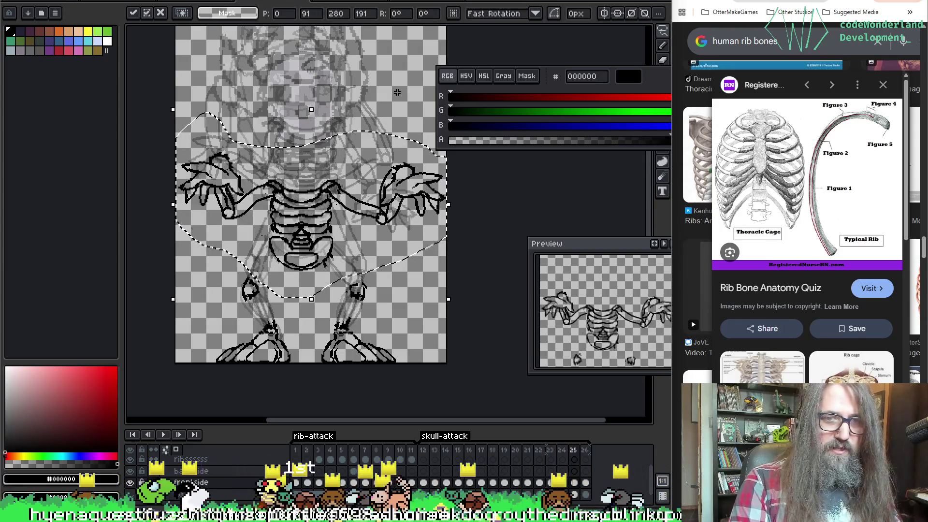
key(Right)
key(Left)
key(Left)
key(Right)
key(Left)
key(Left)
key(Left)
key(Right)
key(Right)
key(Right)
key(Right)
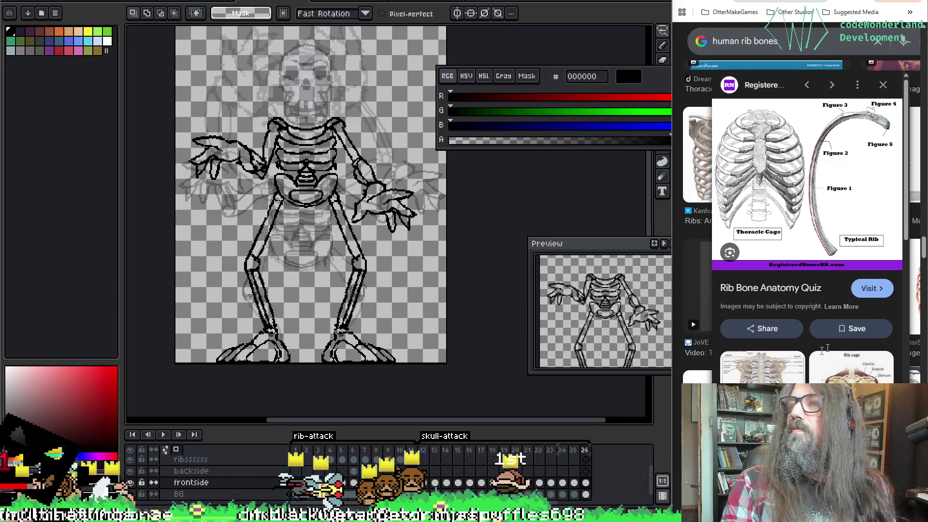
scroll(287, 196, up, 1)
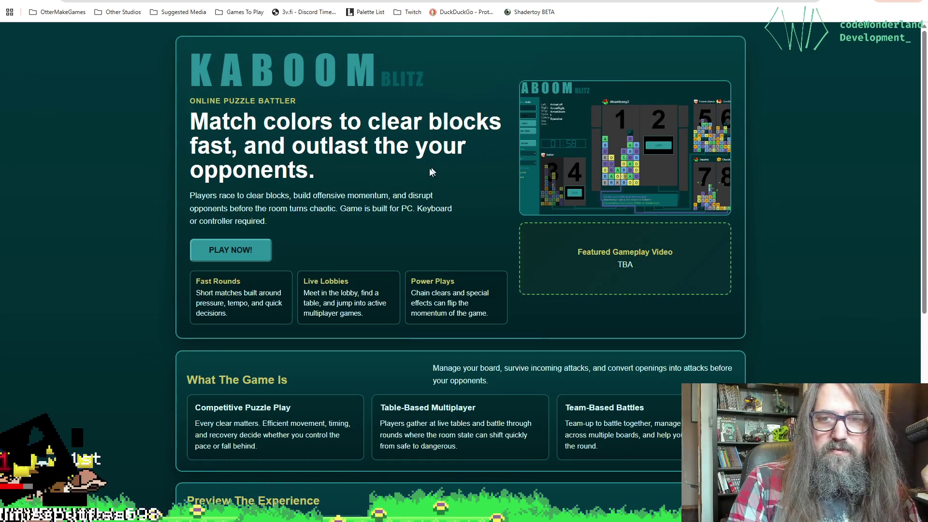
scroll(330, 191, down, 5)
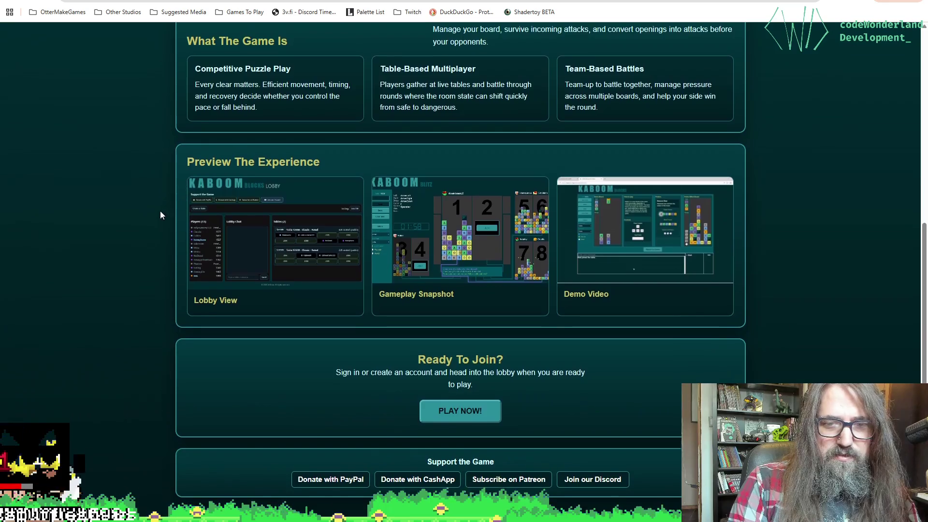
scroll(122, 225, up, 1)
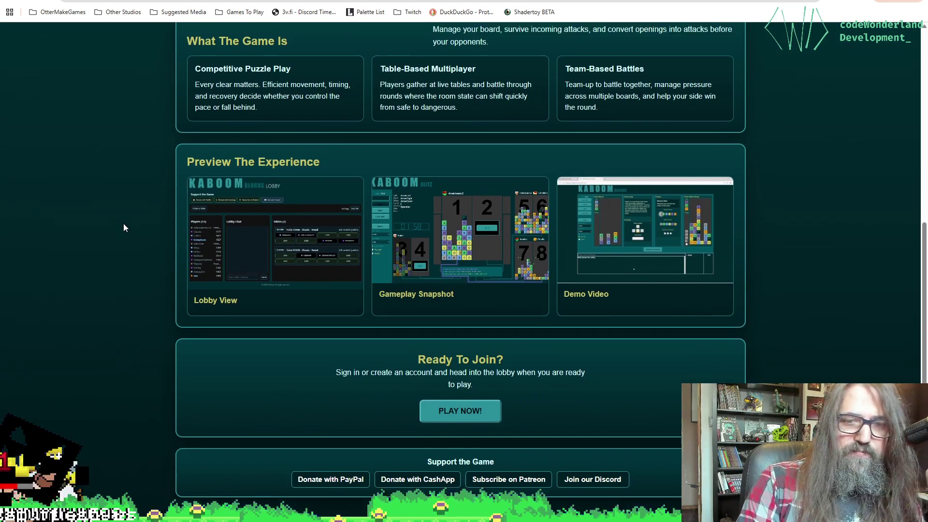
scroll(121, 222, up, 4)
scroll(113, 175, up, 1)
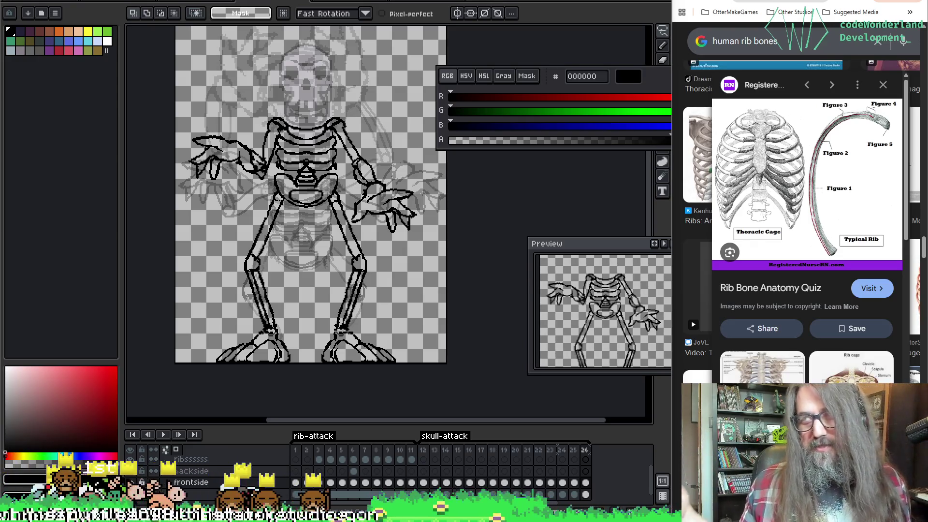
scroll(382, 271, up, 1)
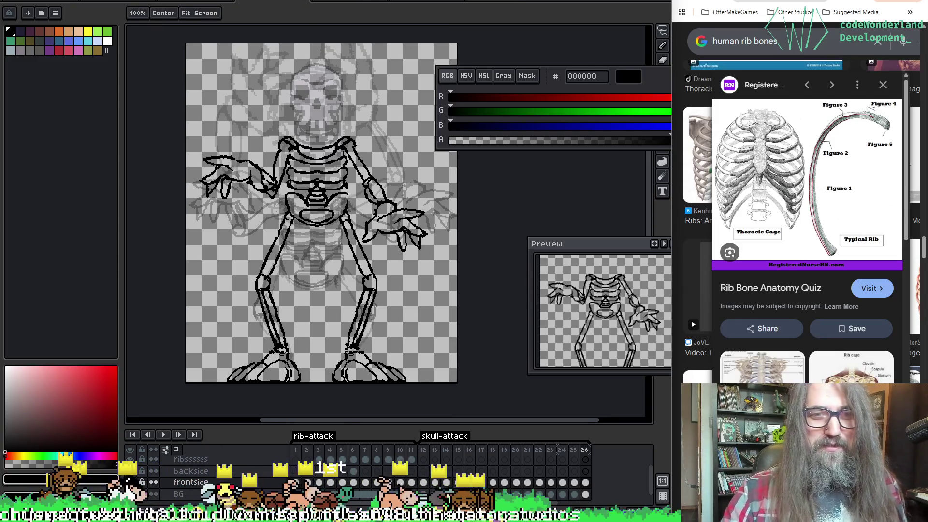
scroll(382, 271, up, 1)
Pan the canvas and step through the frames to land on frame 25, the exploded pose.
drag(382, 270, 384, 261)
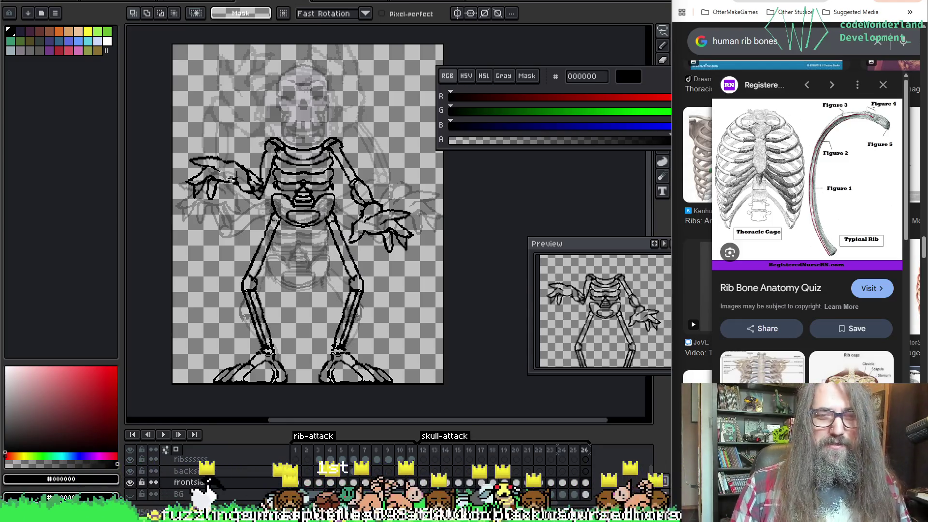
drag(379, 172, 370, 172)
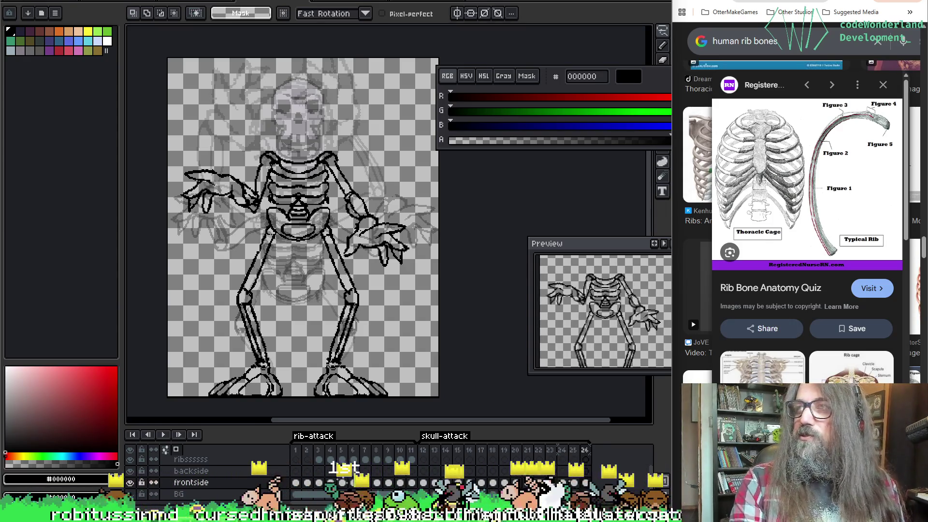
drag(363, 231, 360, 232)
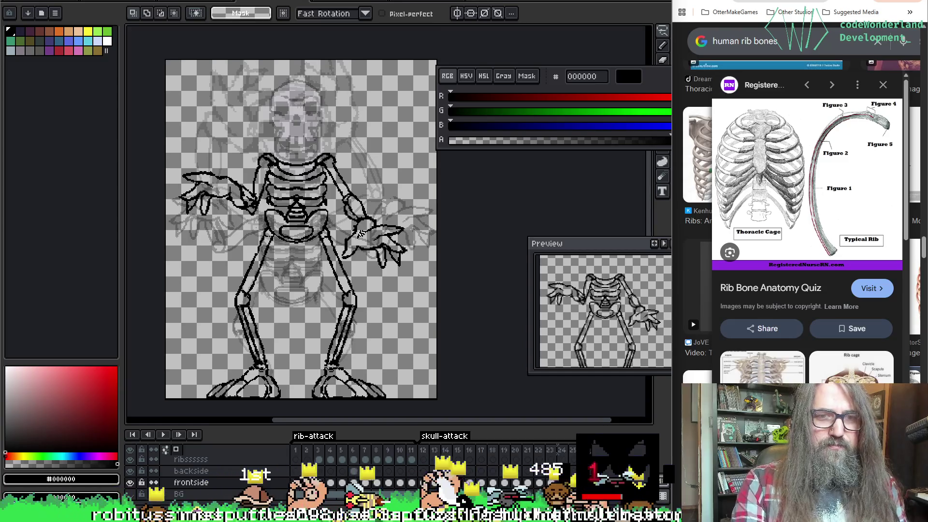
key(Left)
key(Right)
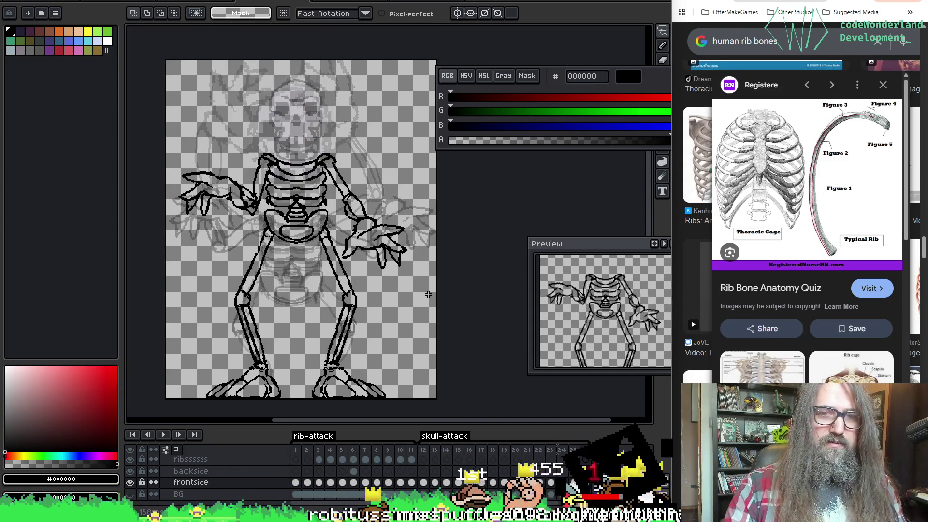
key(Right)
key(Right)
key(Left)
key(Right)
key(Right)
drag(297, 249, 303, 169)
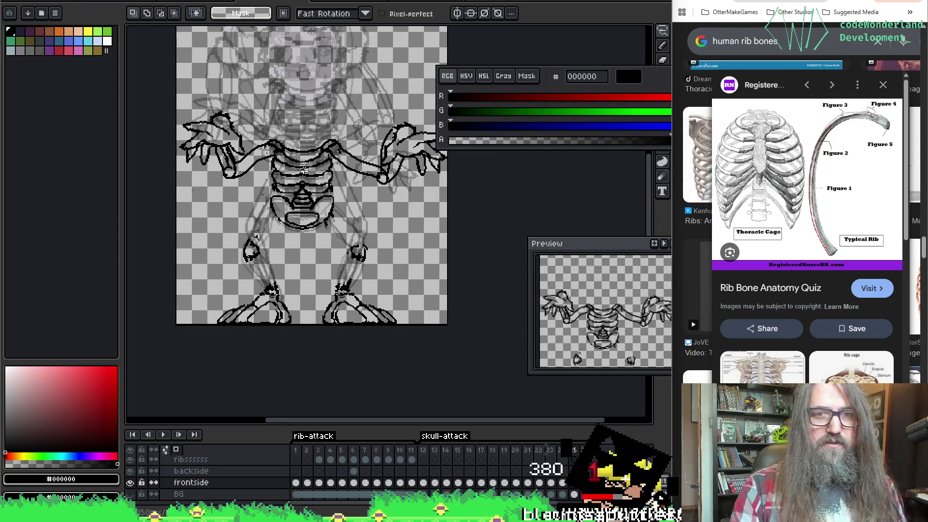
Move the left knee piece up and right and the right knee piece left with the marquee.
key(b)
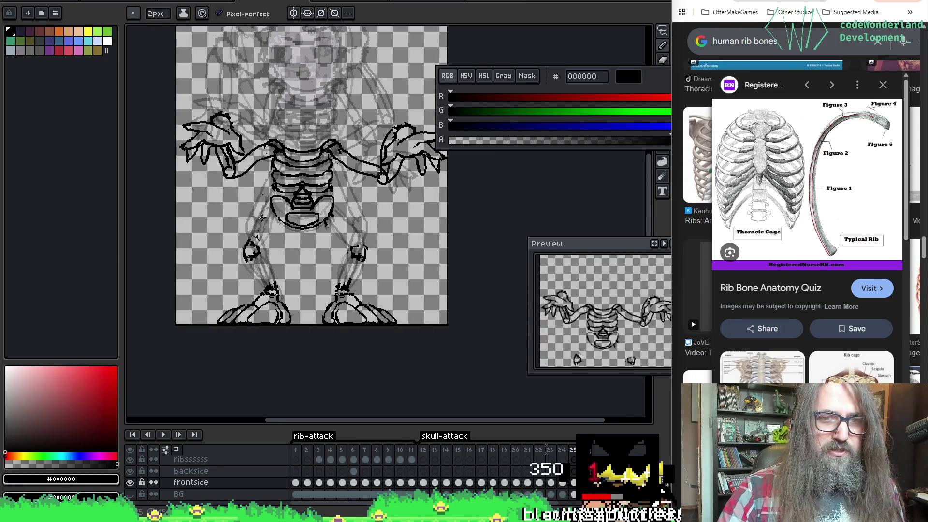
key(Left)
key(Right)
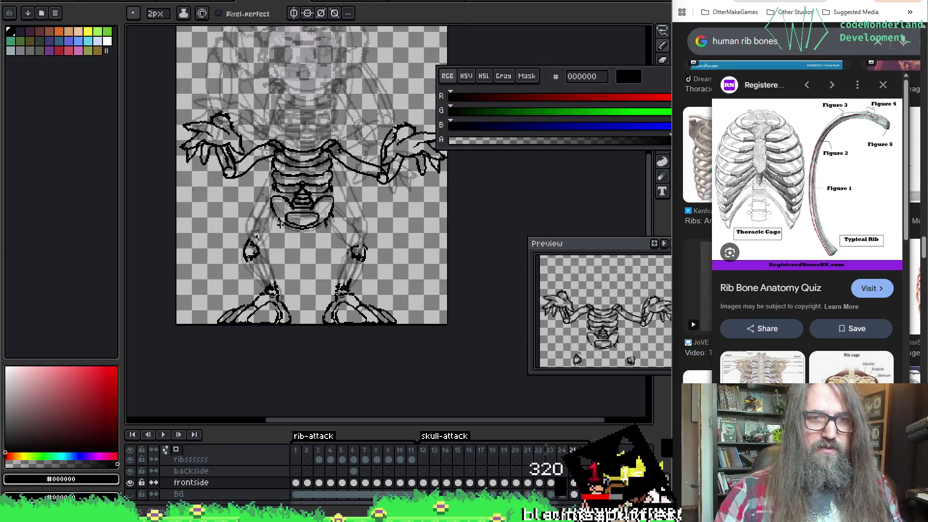
key(Left)
key(Right)
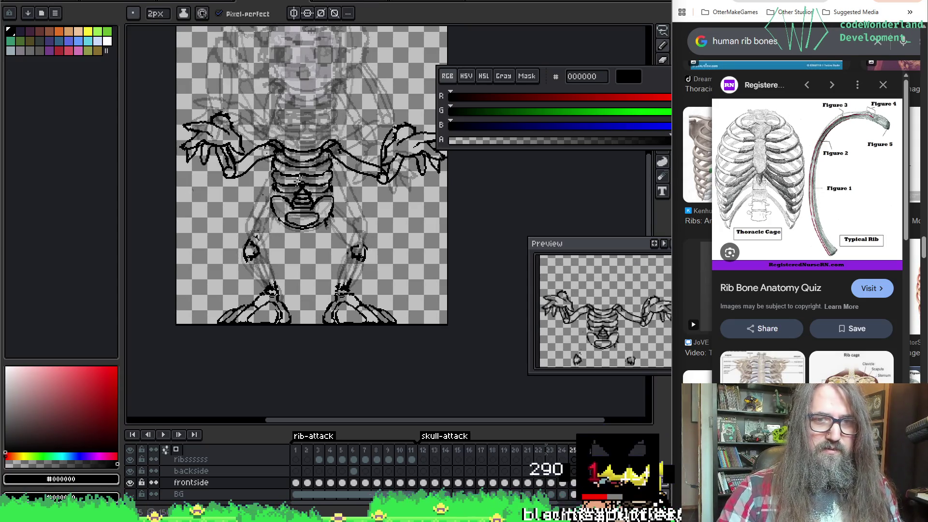
key(m)
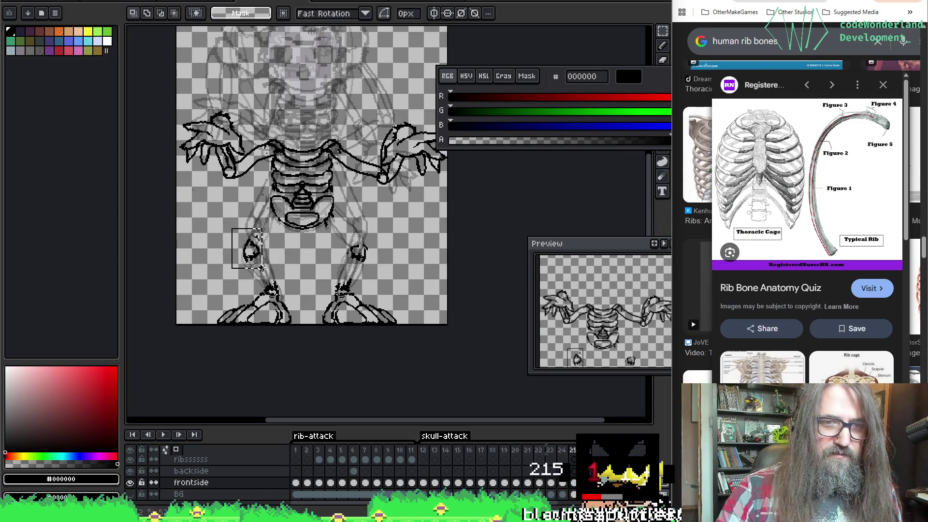
drag(261, 267, 266, 260)
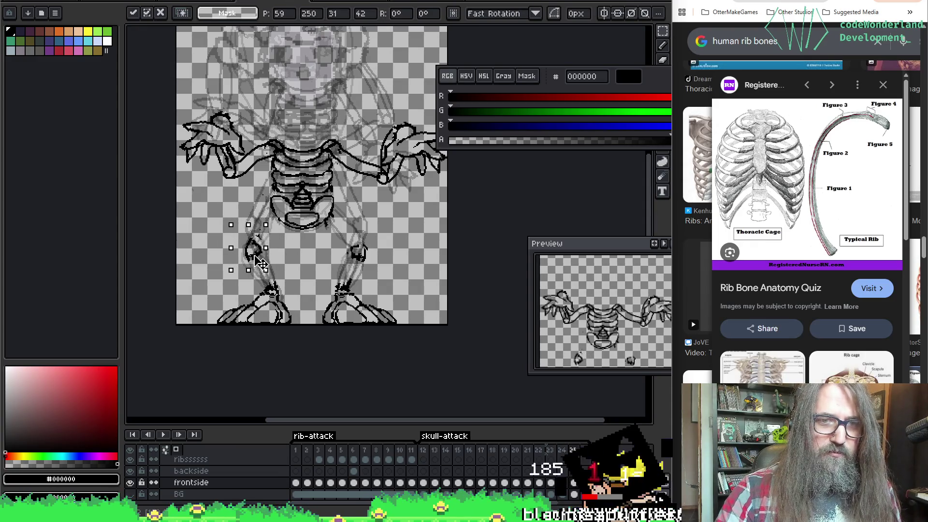
click(344, 253)
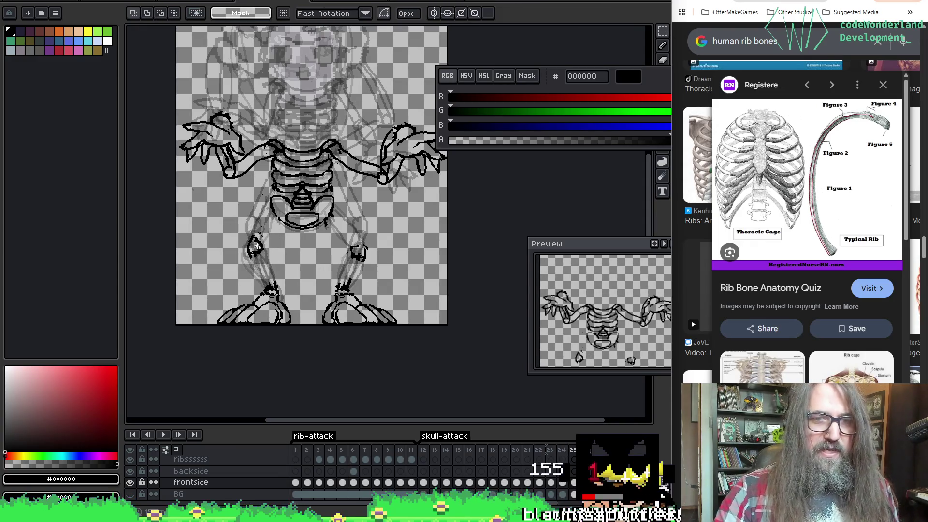
mouse_move(335, 233)
mouse_down()
mouse_move(379, 276)
mouse_move(363, 272)
mouse_up()
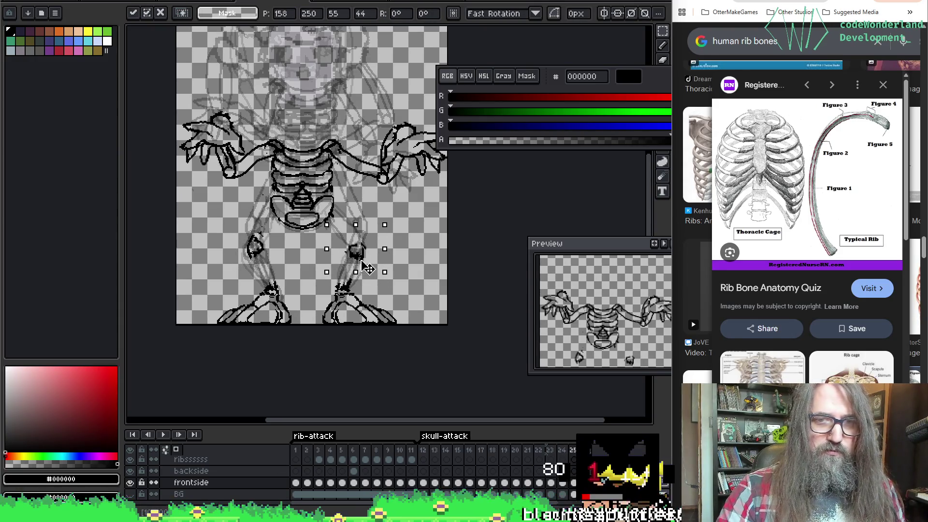
click(360, 255)
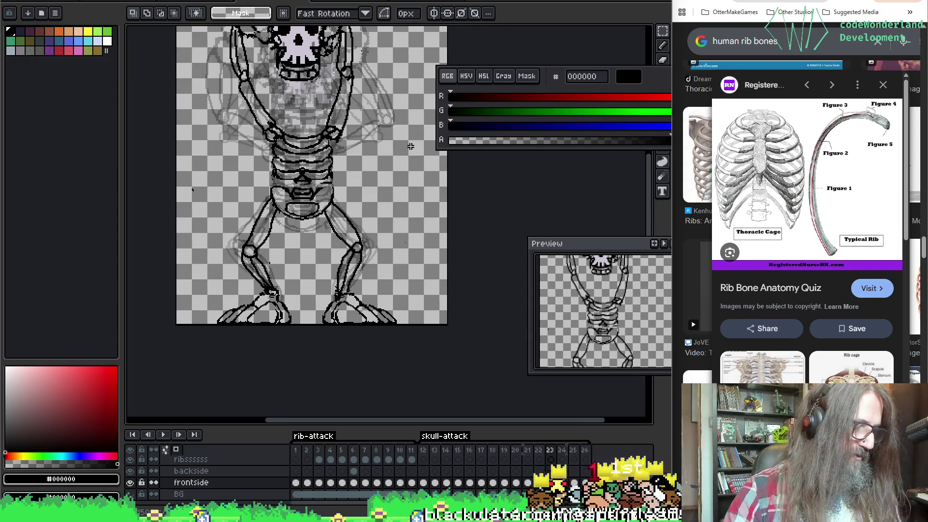
Draw a longer leg stroke at the left knee on frame 25, replacing a shorter first attempt.
key(b)
key(Right)
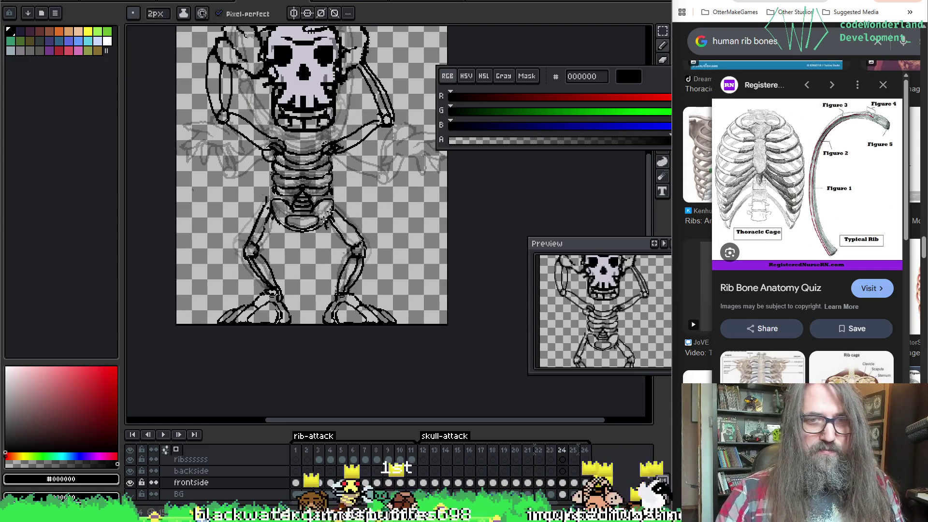
key(Right)
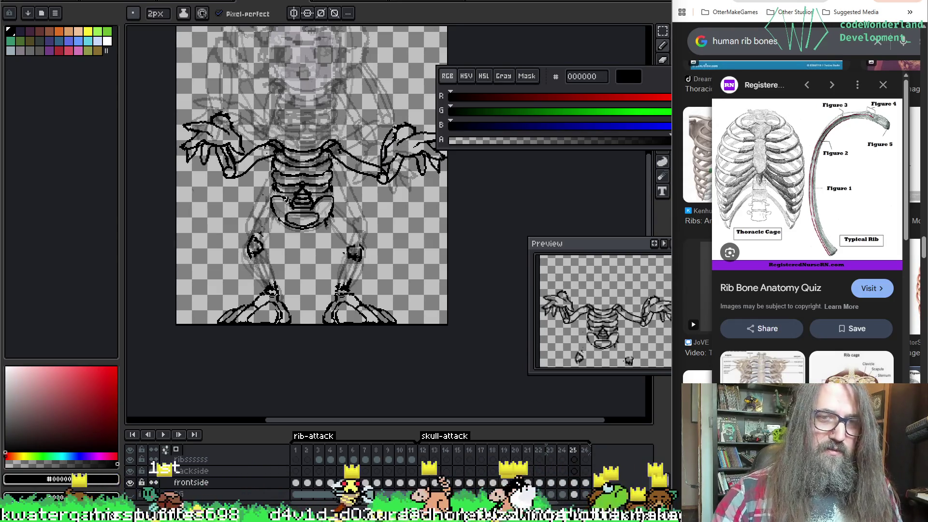
drag(248, 234, 254, 246)
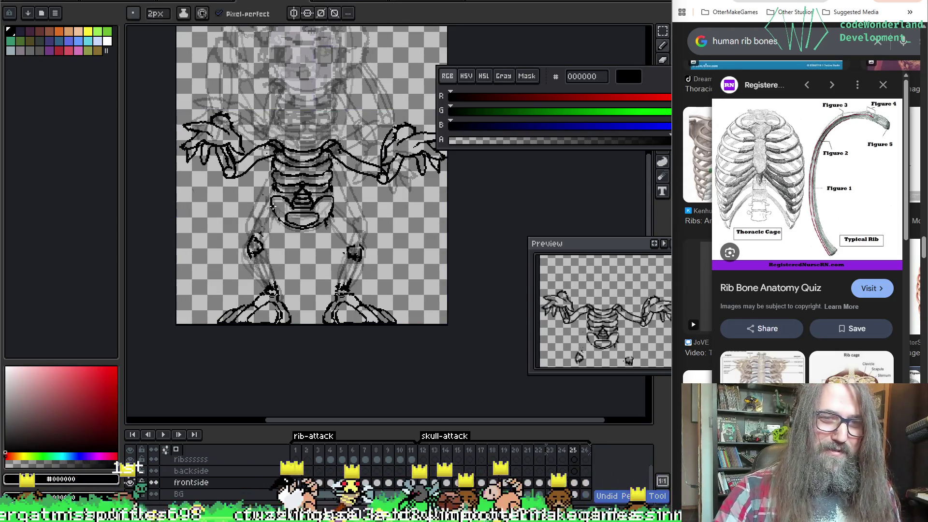
key(ctrl+z)
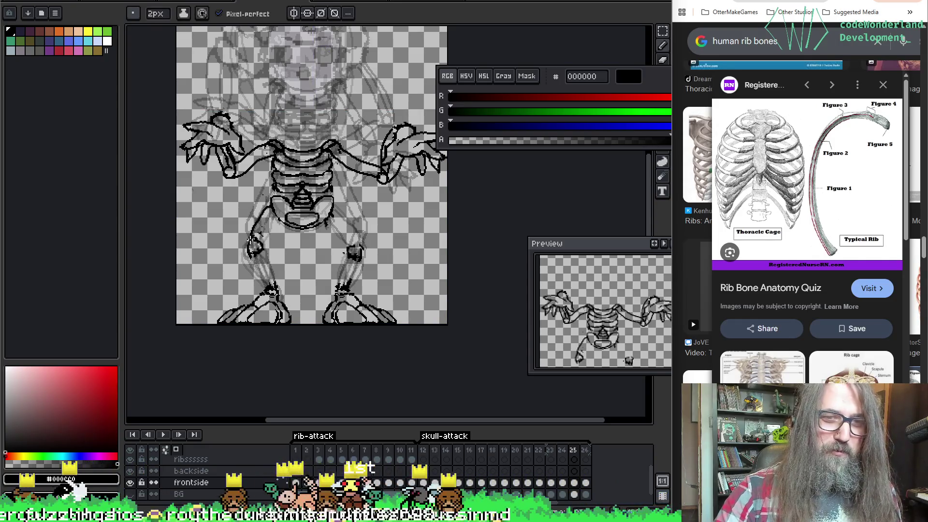
drag(250, 230, 255, 255)
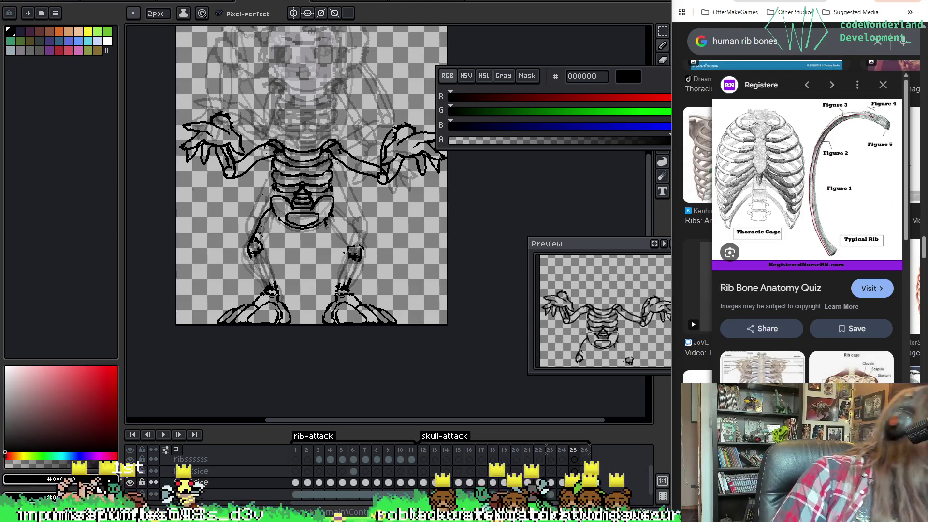
Draw the thigh line above the left knee, erase the bad diagonal, and check neighbouring frames.
mouse_move(475, 222)
mouse_down()
mouse_move(462, 250)
mouse_move(482, 245)
mouse_up()
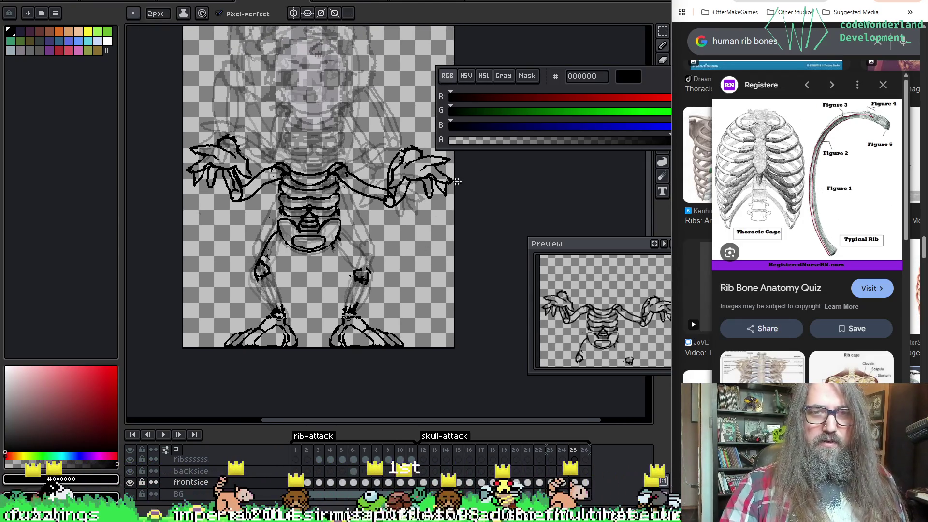
scroll(395, 290, down, 2)
key(e)
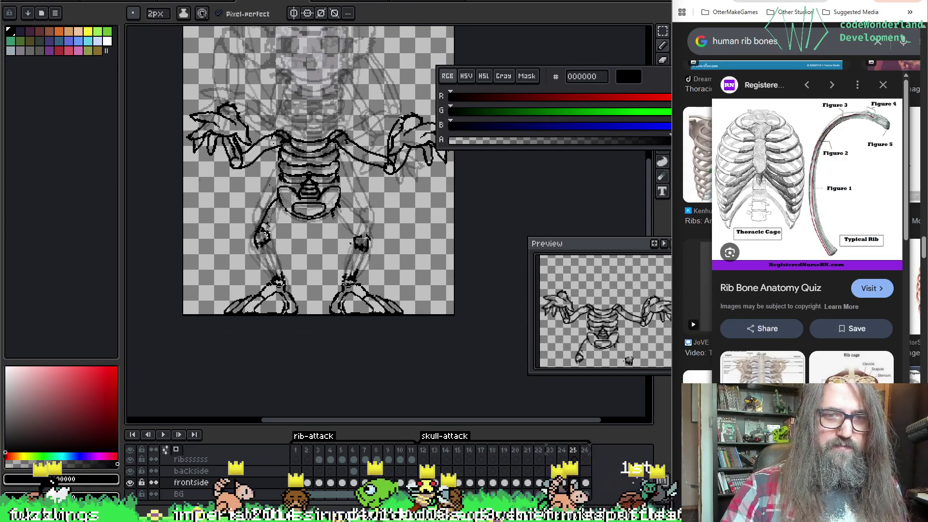
key(b)
drag(277, 194, 258, 231)
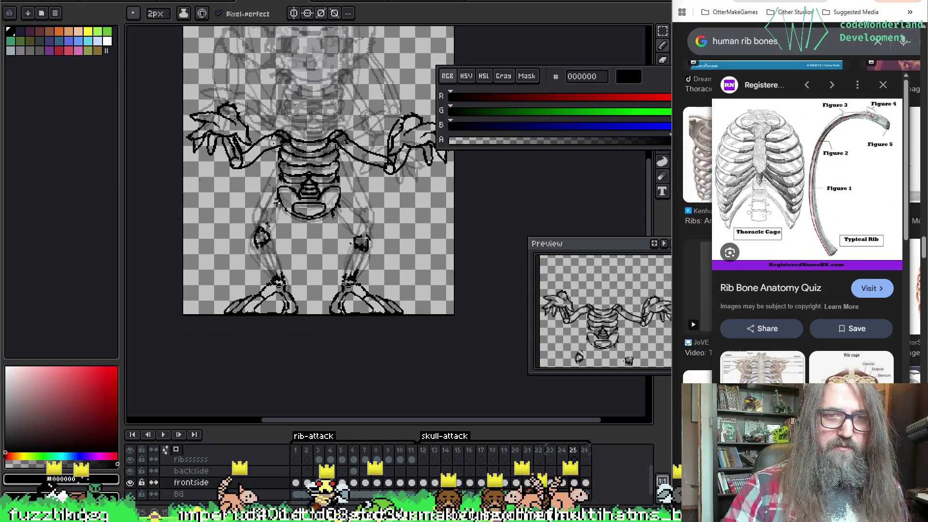
key(e)
drag(278, 197, 258, 231)
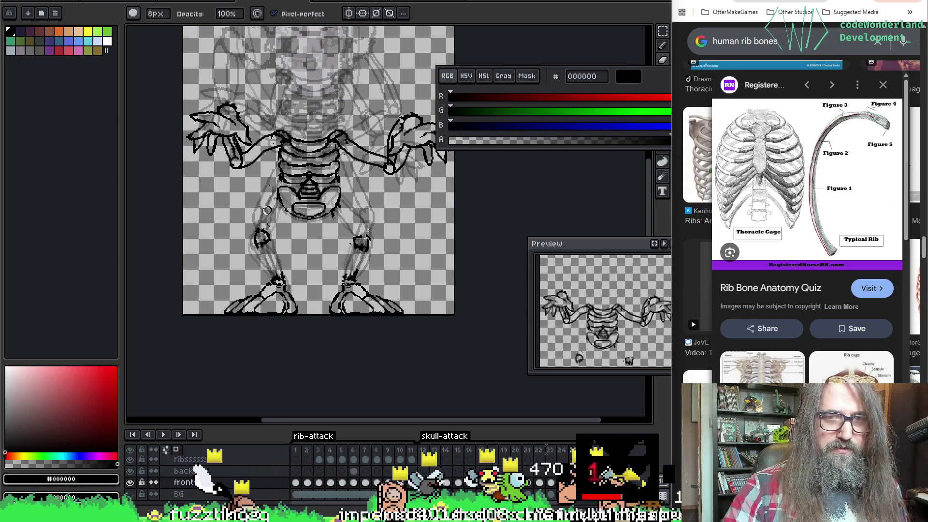
key(b)
key(Right)
key(Right)
key(Left)
key(Left)
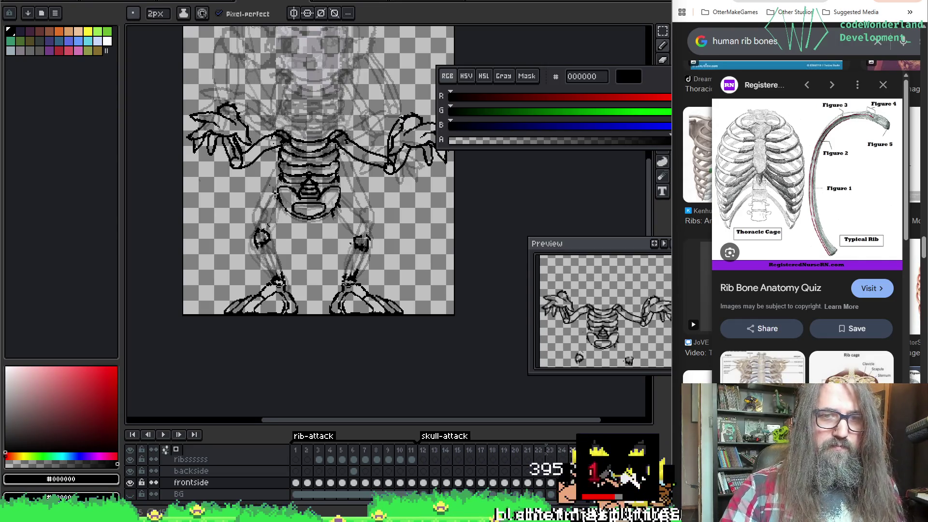
key(ctrl)
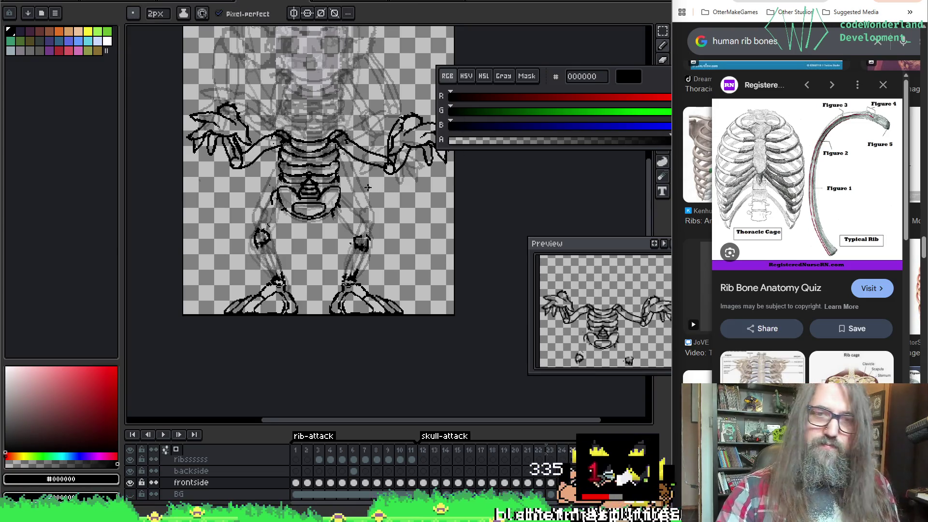
key(ctrl)
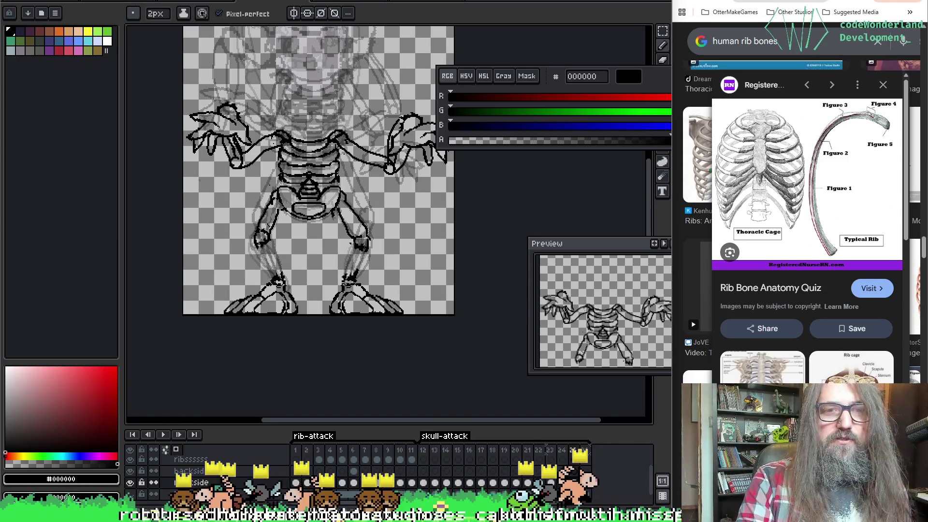
Draw a short horizontal line in the empty skull area above the ribcage.
drag(267, 194, 276, 187)
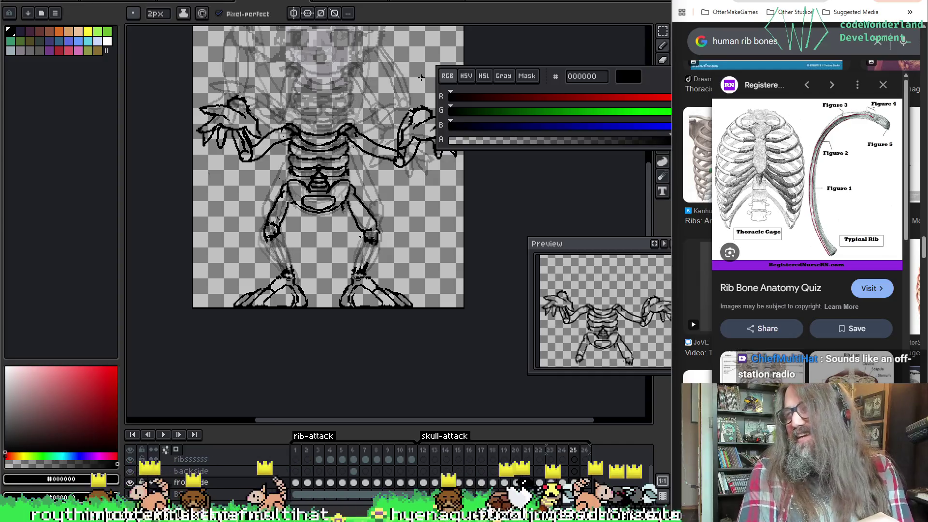
drag(295, 70, 315, 71)
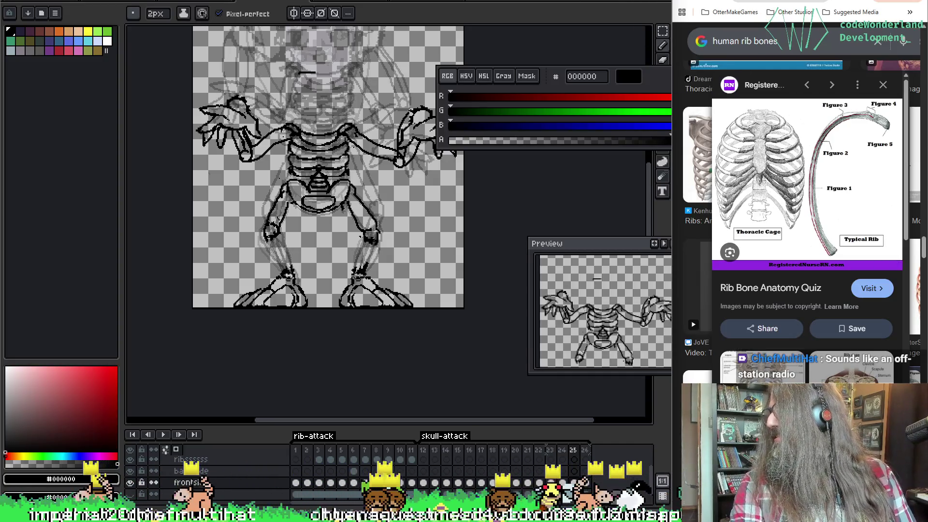
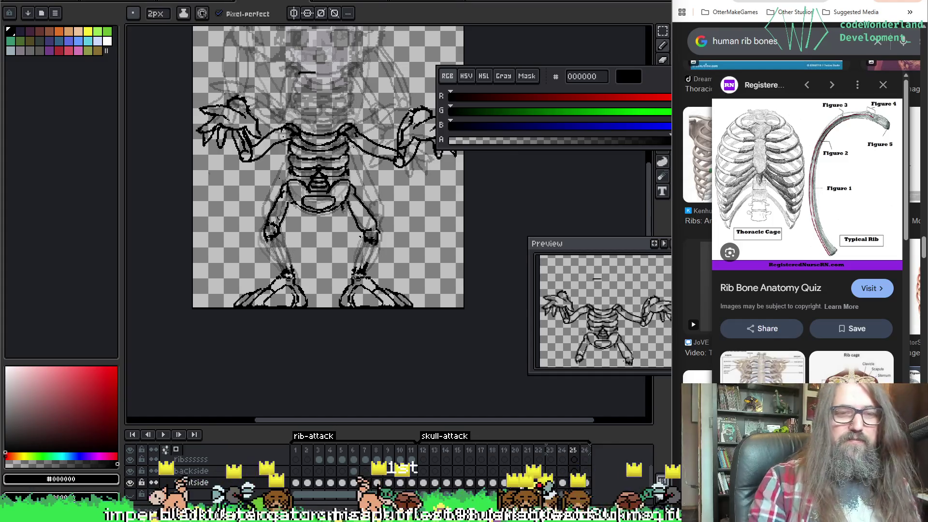
Trace new black leg-bone lines over the sketch with the 2px pencil, saving as you go.
drag(318, 125, 323, 132)
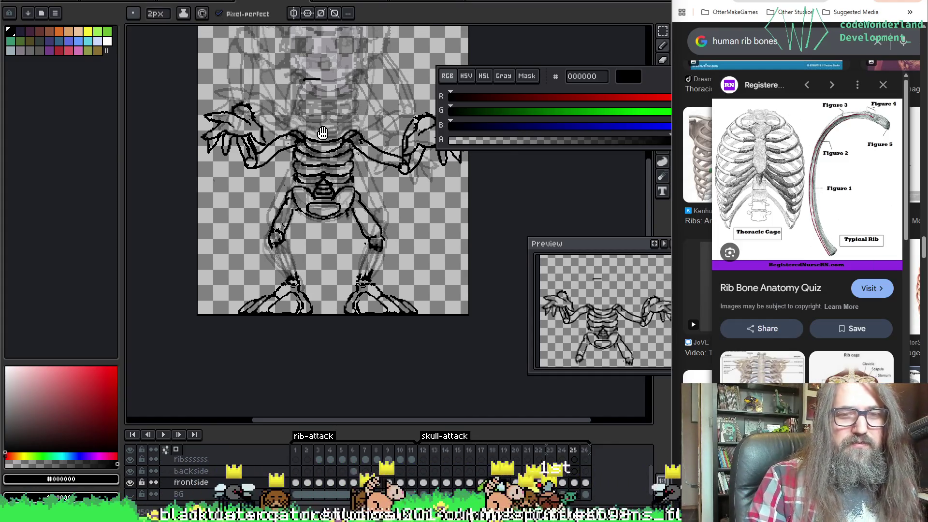
key(i)
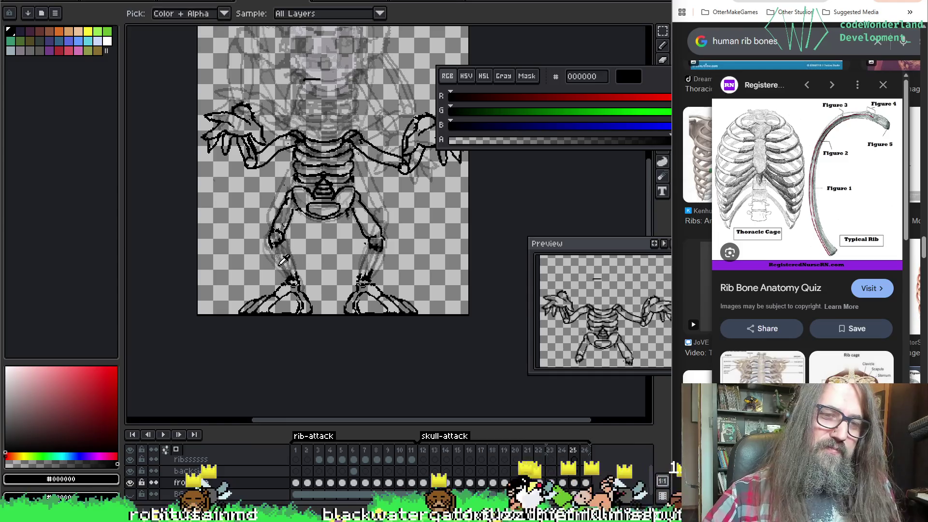
key(b)
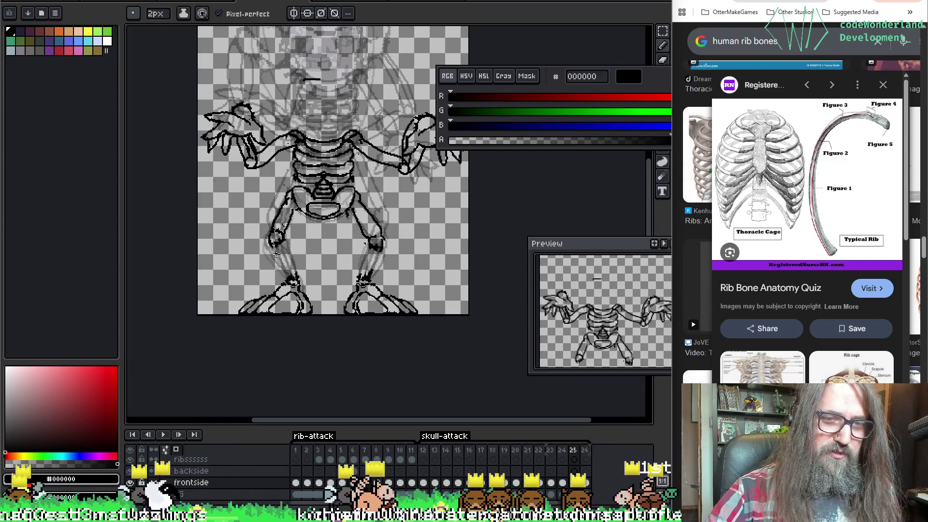
key(ctrl+s)
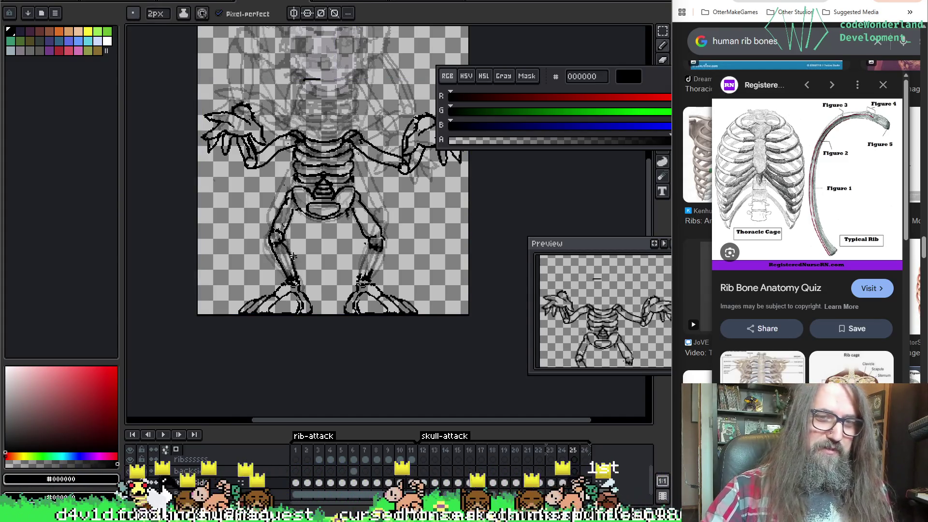
key(ctrl+s)
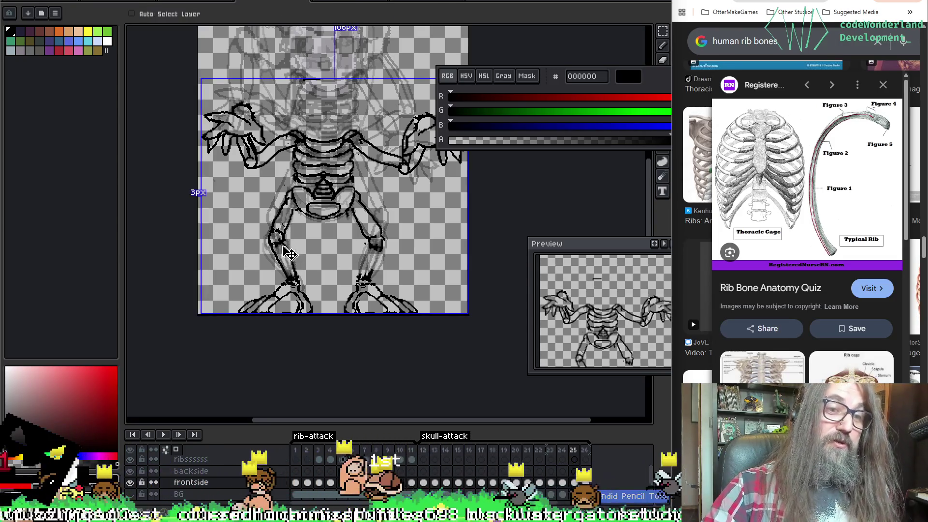
key(ctrl+s)
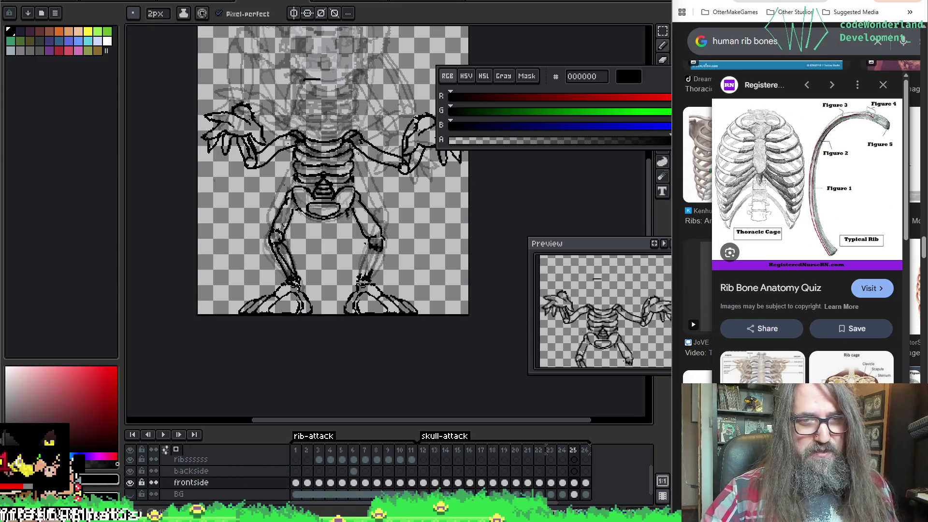
key(ctrl+s)
key(ctrl+s)
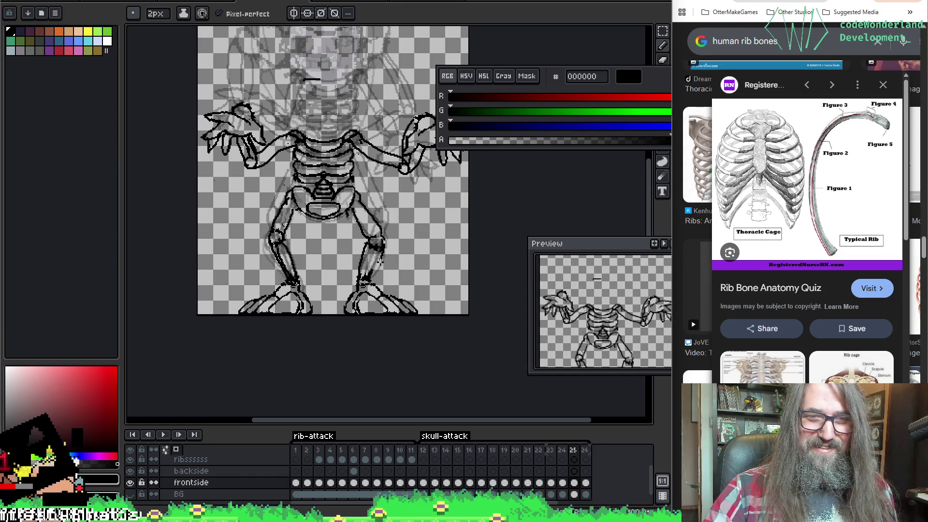
Tidy the lower-leg line work with the eraser and continue drawing the bones.
key(e)
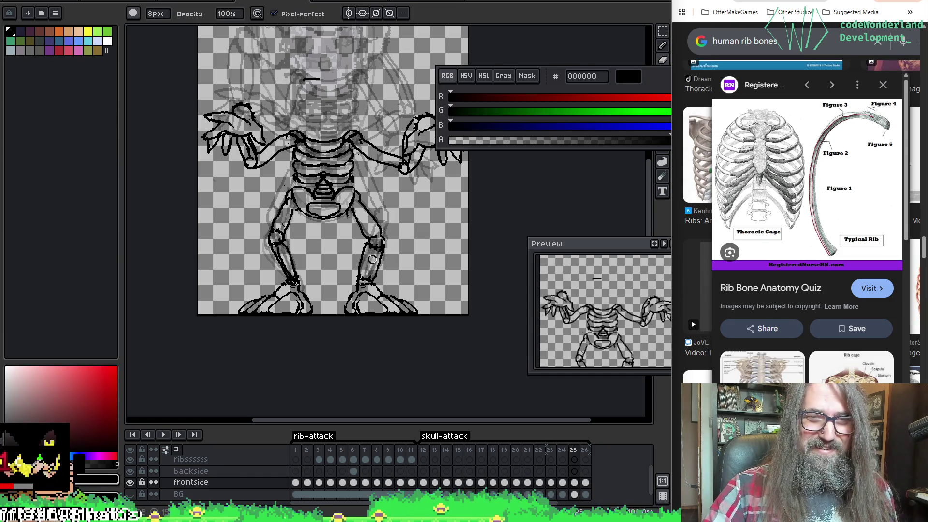
key(b)
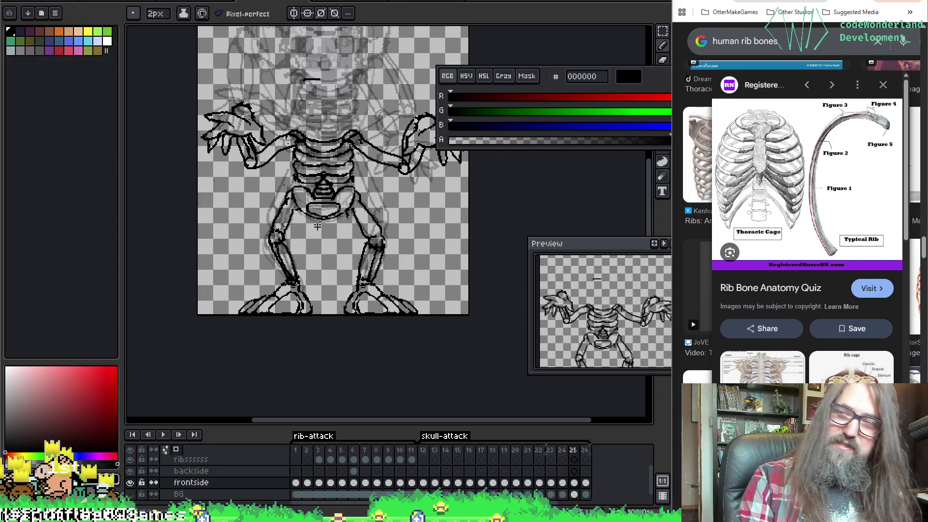
Recenter the skeleton and play the attack animation twice to review the frame flow.
drag(318, 226, 333, 231)
right_click(333, 231)
click(332, 272)
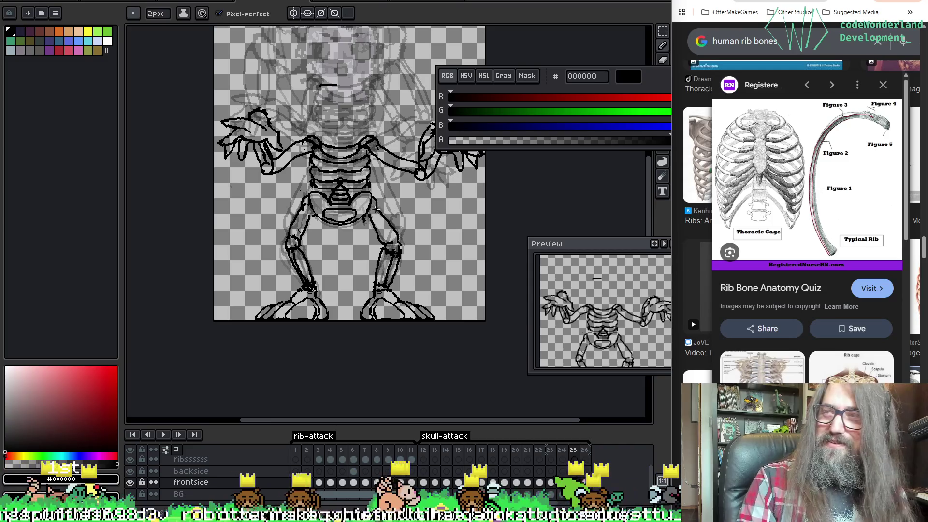
drag(330, 180, 316, 168)
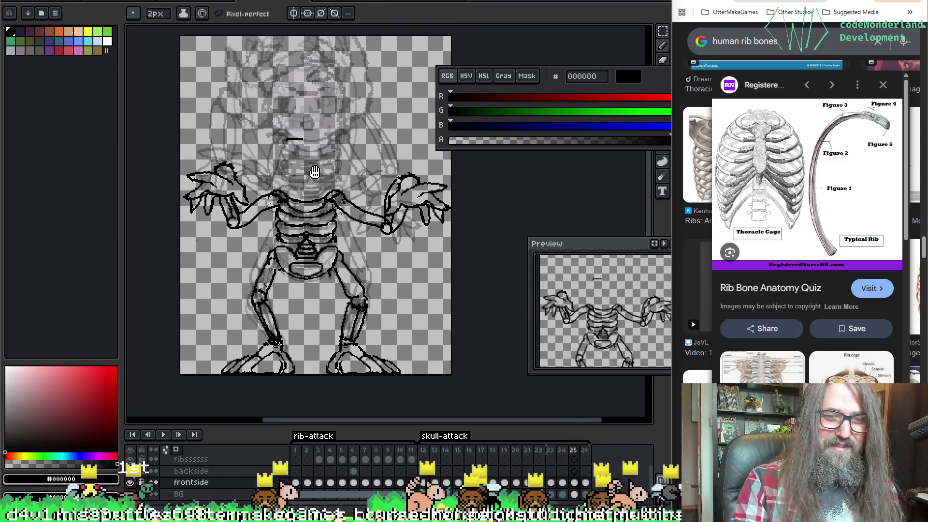
key(Return)
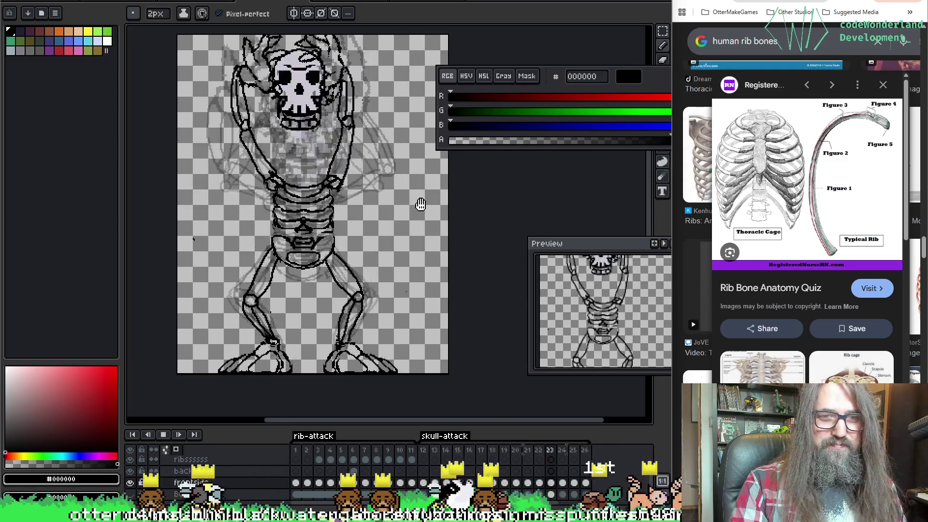
scroll(421, 202, down, 2)
key(Return)
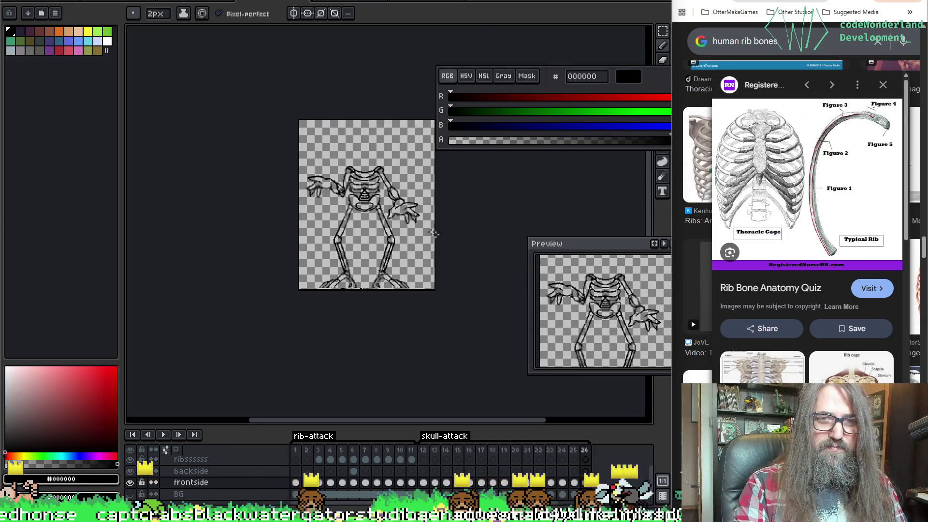
scroll(381, 232, up, 1)
scroll(348, 218, up, 1)
scroll(300, 268, down, 1)
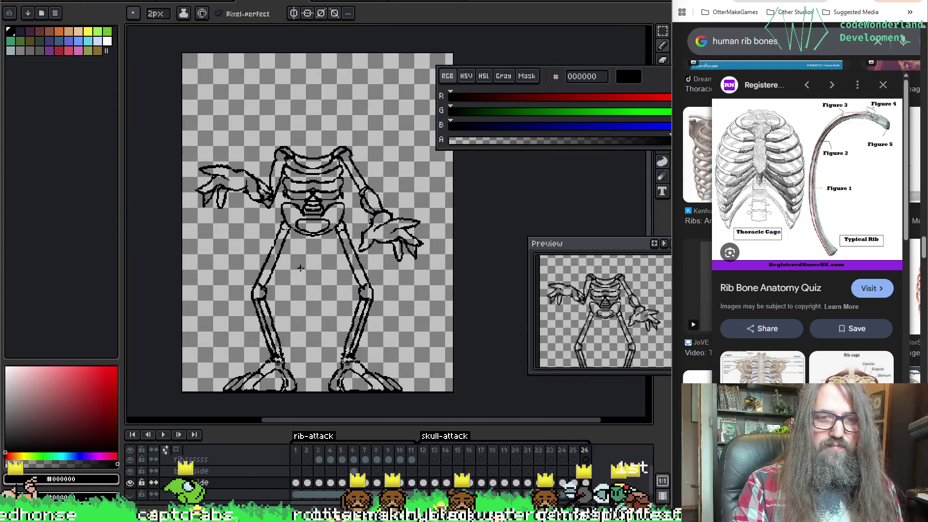
Lasso-select each hand of the long-legged skeleton and start shifting them.
key(m)
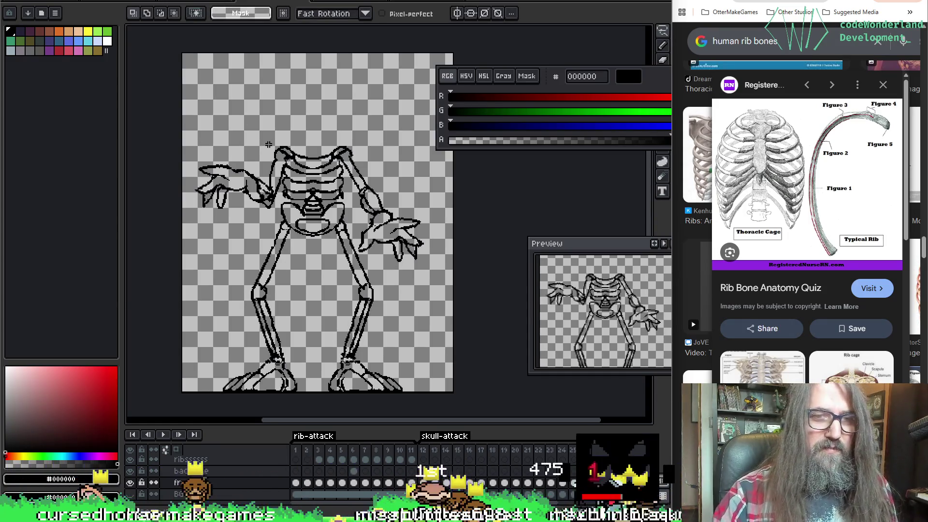
mouse_move(207, 174)
mouse_down()
mouse_move(269, 206)
mouse_move(211, 171)
mouse_move(229, 208)
mouse_up()
key(Return)
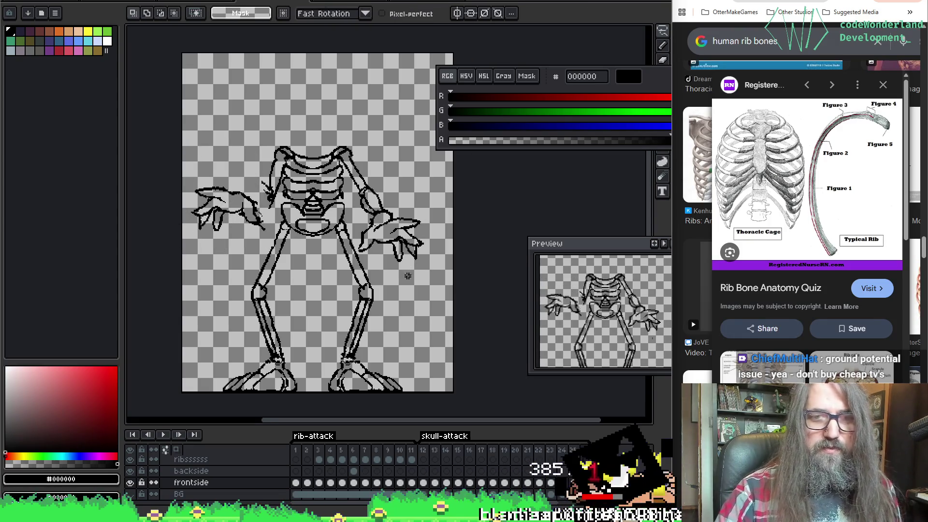
drag(412, 212, 388, 207)
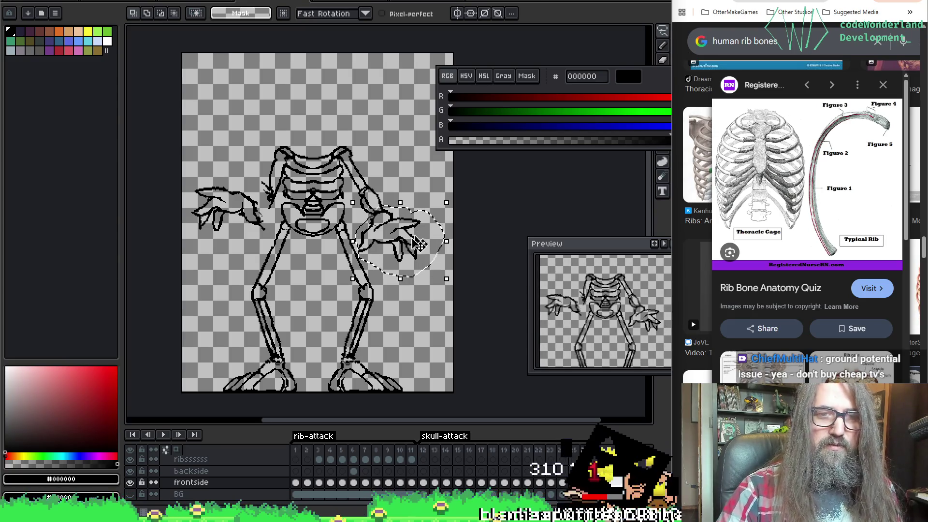
drag(421, 241, 433, 229)
key(F3)
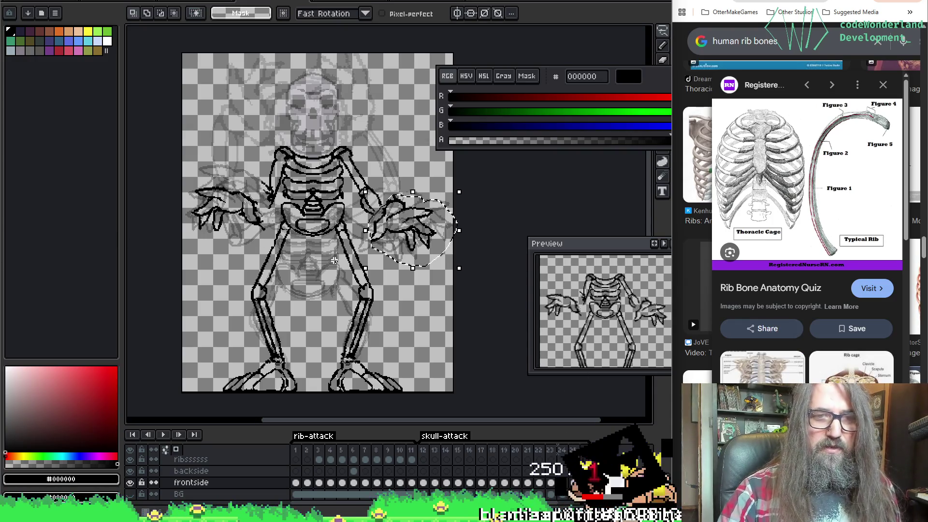
Compare the pose against frames 23, 24 and 25, then return to the edited frame.
key(Right)
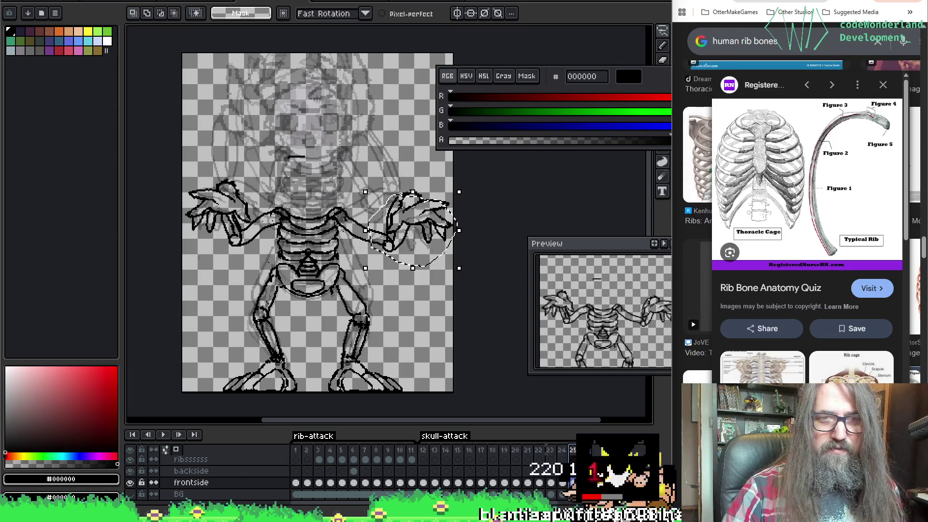
click(550, 450)
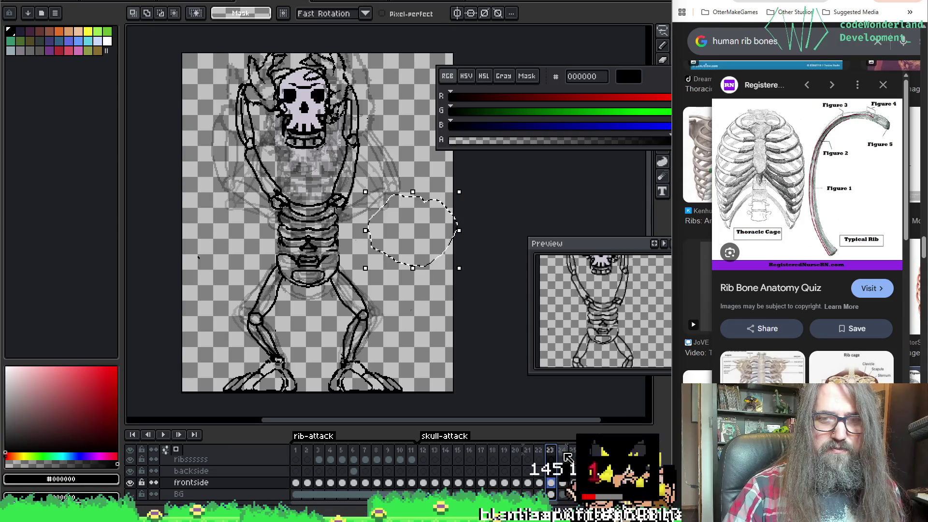
click(568, 457)
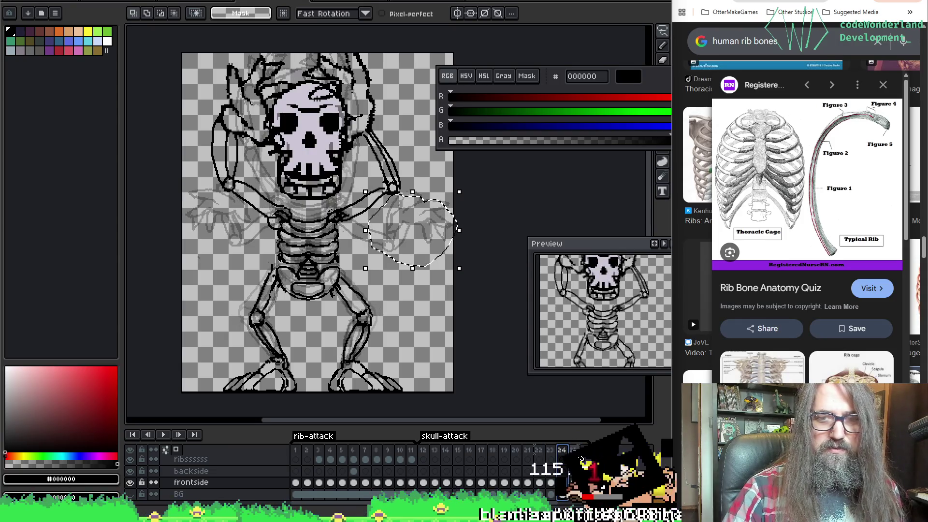
click(573, 452)
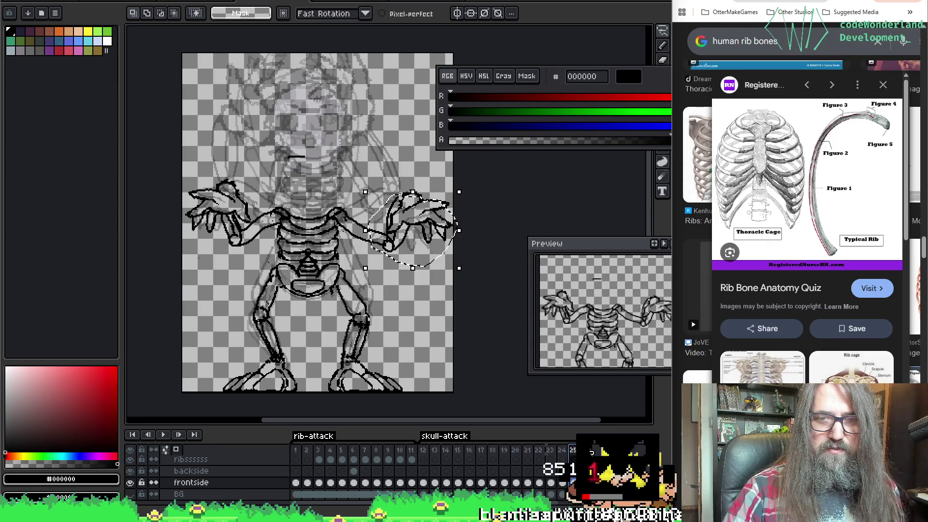
click(591, 451)
Drop both hands lower, apply the moves, and step to the arms-raised frame.
drag(394, 222, 412, 271)
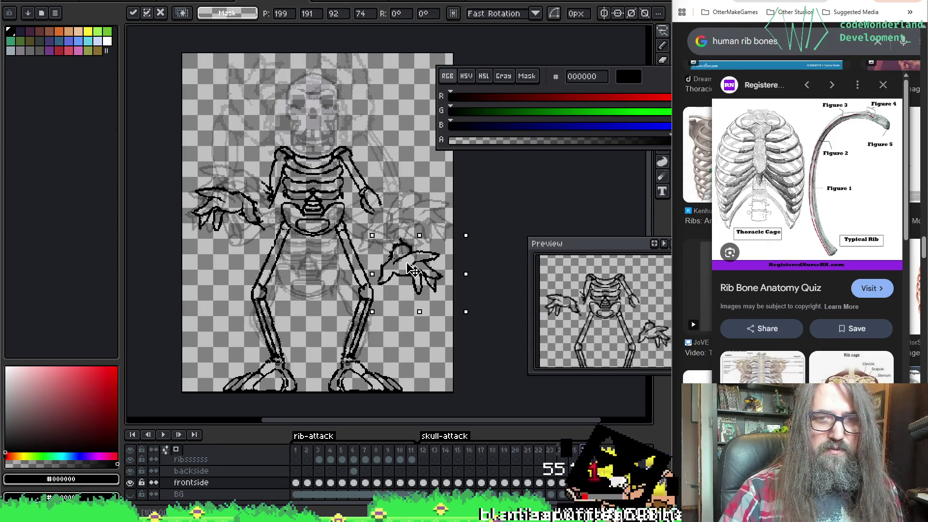
key(ctrl+d)
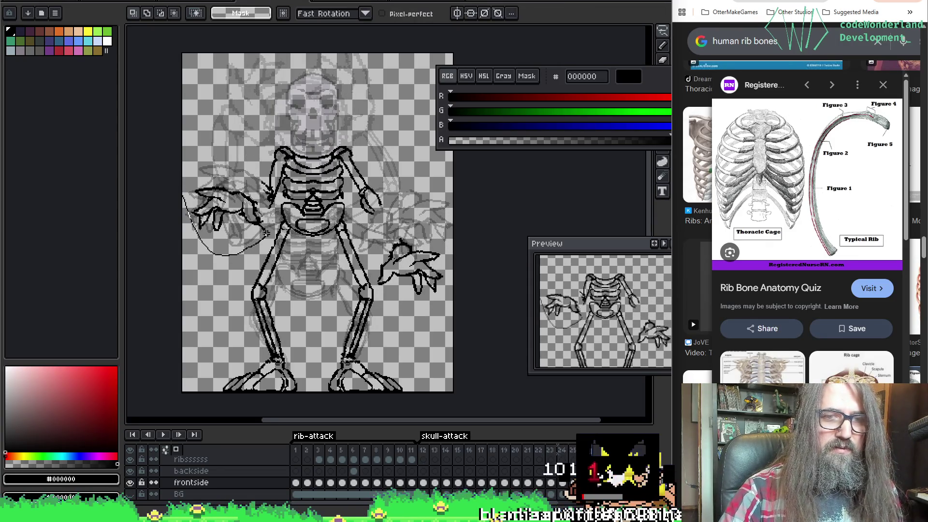
drag(240, 170, 240, 209)
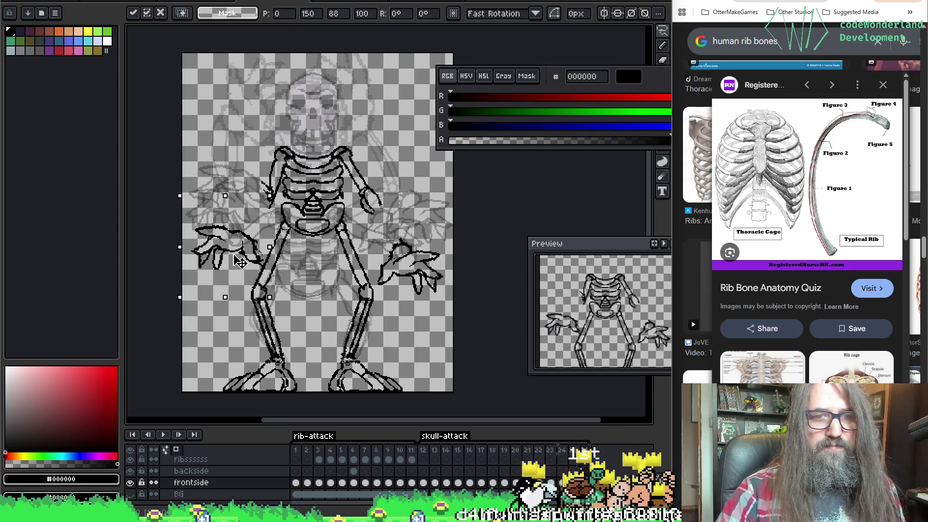
key(ctrl+d)
key(Right)
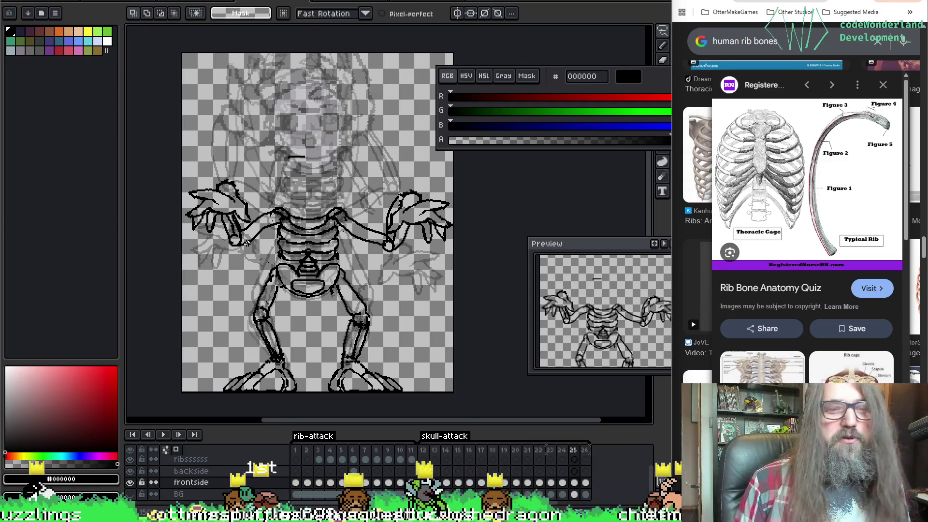
Redraw frame 26's ribcage higher with hooked shoulder ends, erasing and reworking the upper outline.
key(b)
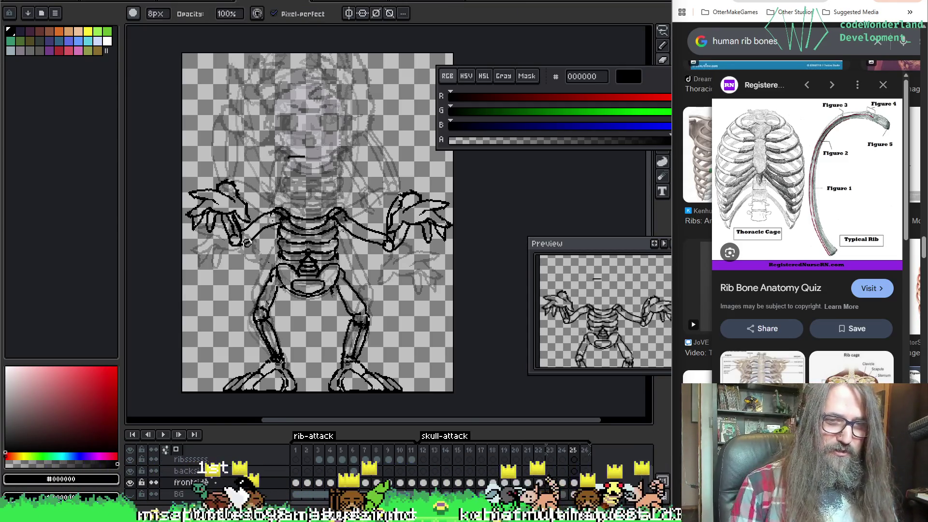
key(h)
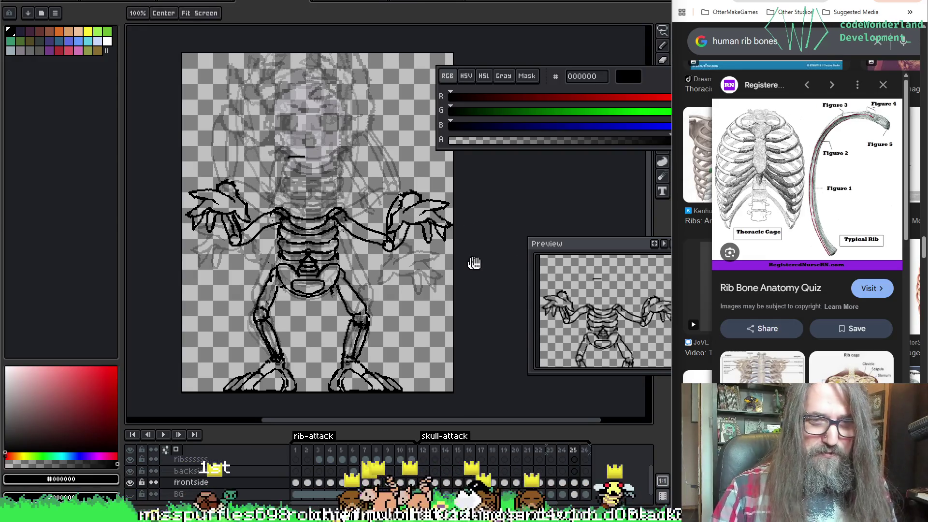
drag(470, 262, 473, 266)
key(b)
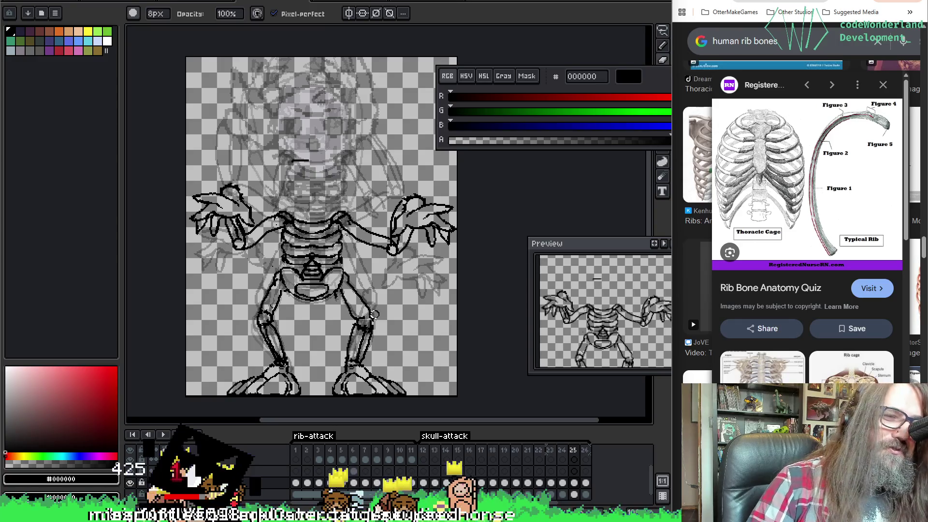
key(h)
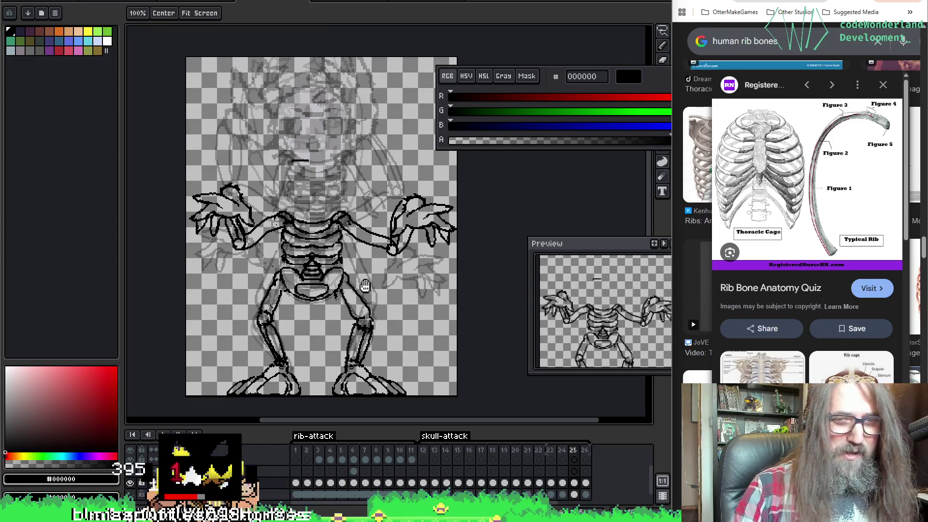
drag(366, 288, 363, 284)
key(b)
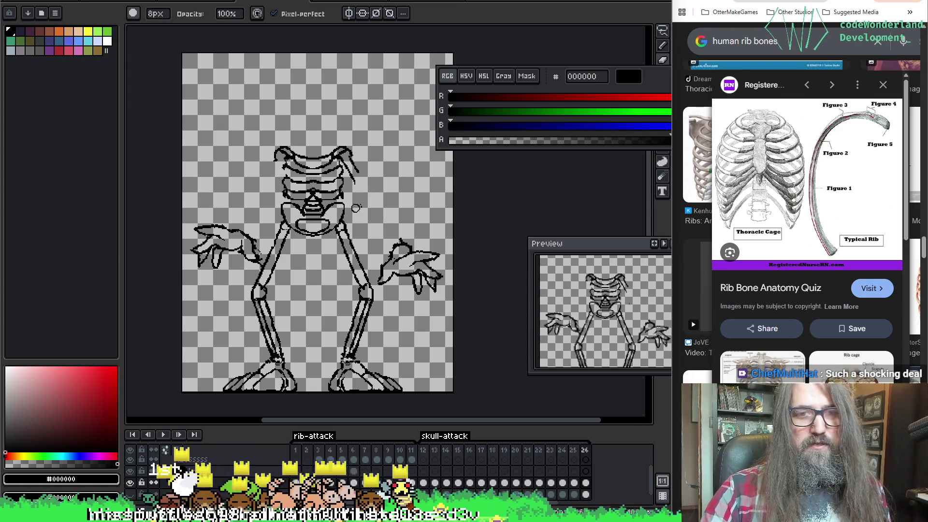
Erase the stray diagonal stroke at the ribcage's upper right and add a small joint circle near the chest.
key(e)
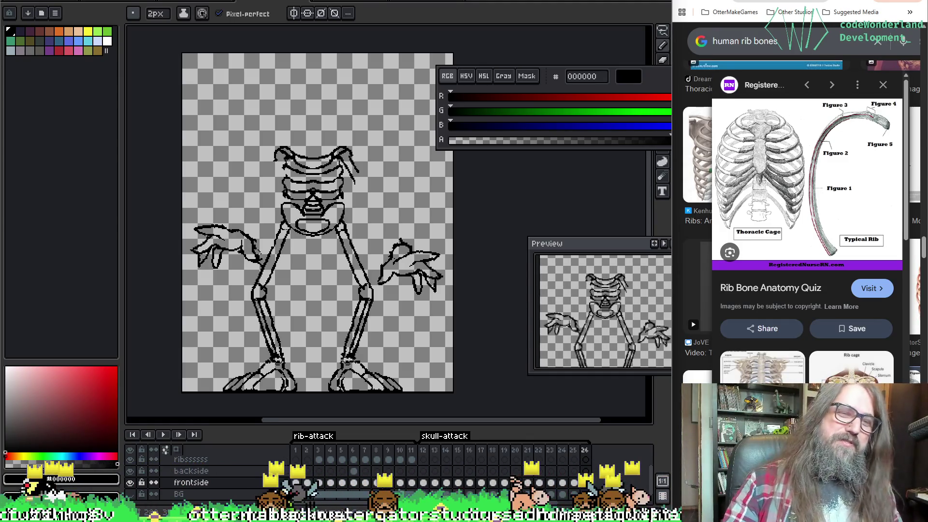
key(b)
drag(358, 178, 347, 167)
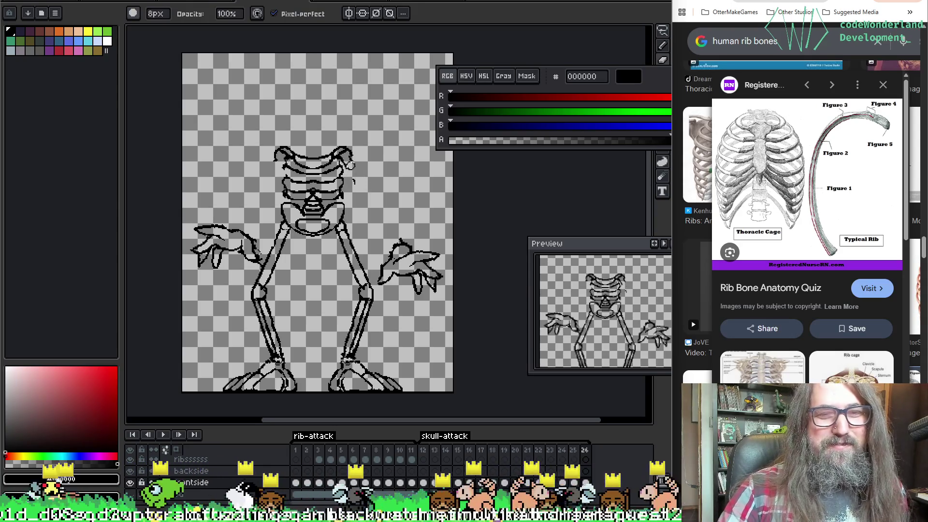
key(b)
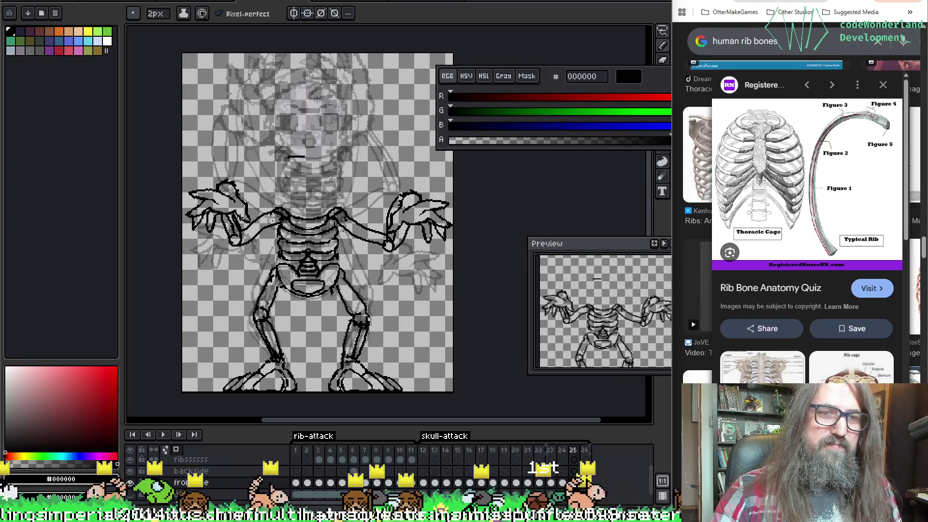
drag(242, 190, 242, 191)
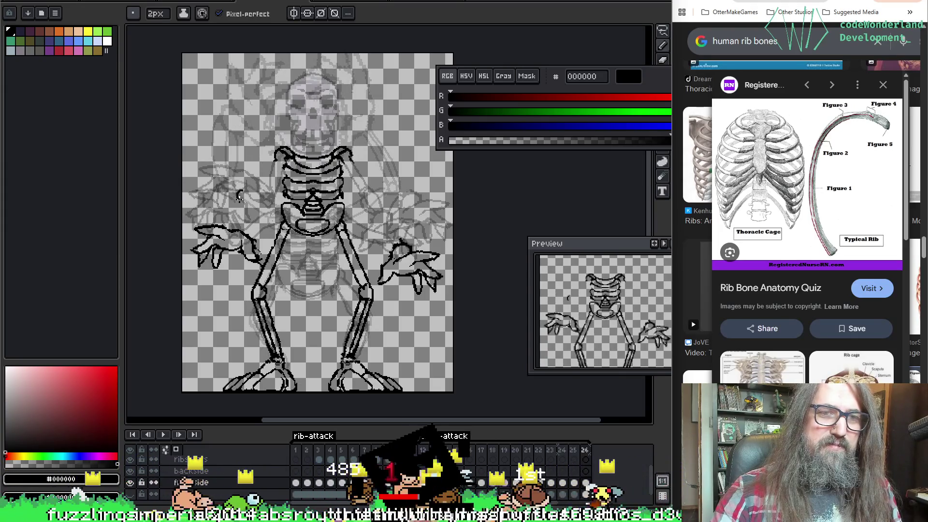
Undo the misplaced circle and draw curved upper-arm bones from shoulders to elbows with symmetry on.
key(ctrl+z)
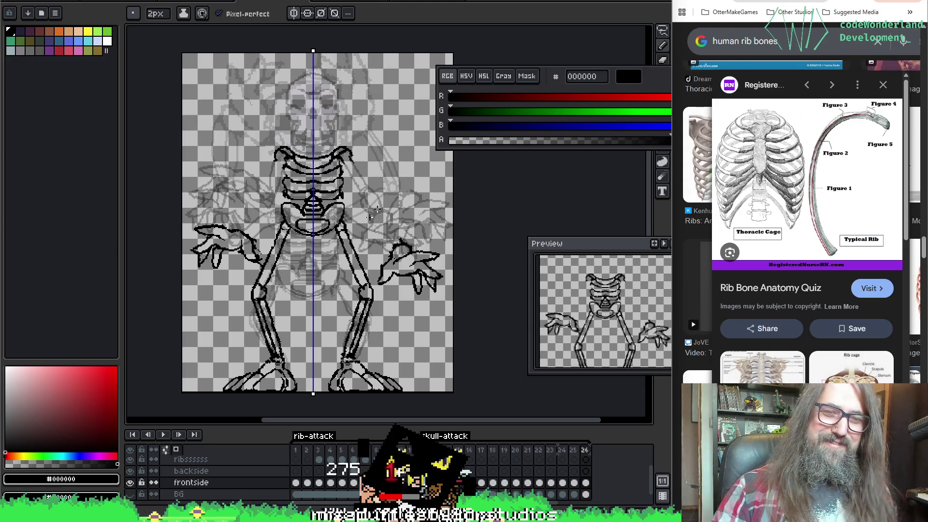
drag(281, 204, 277, 196)
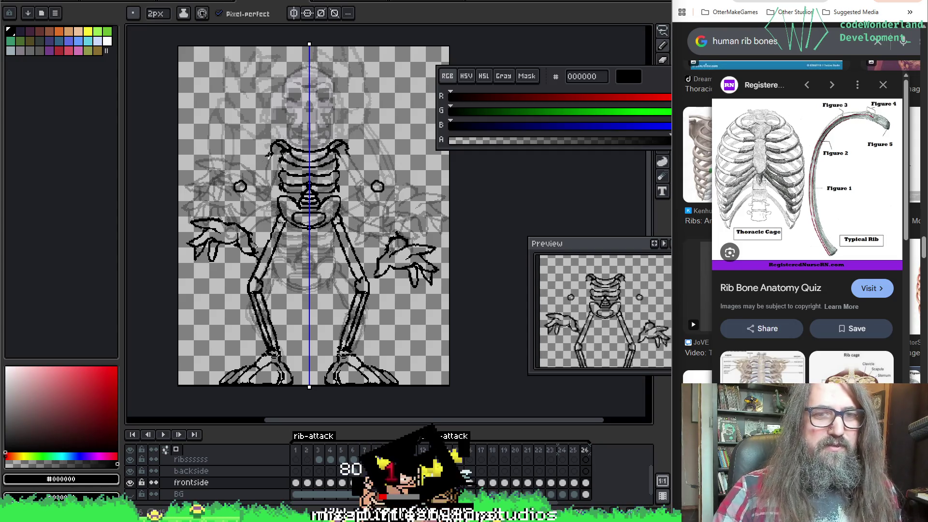
key(ctrl+z)
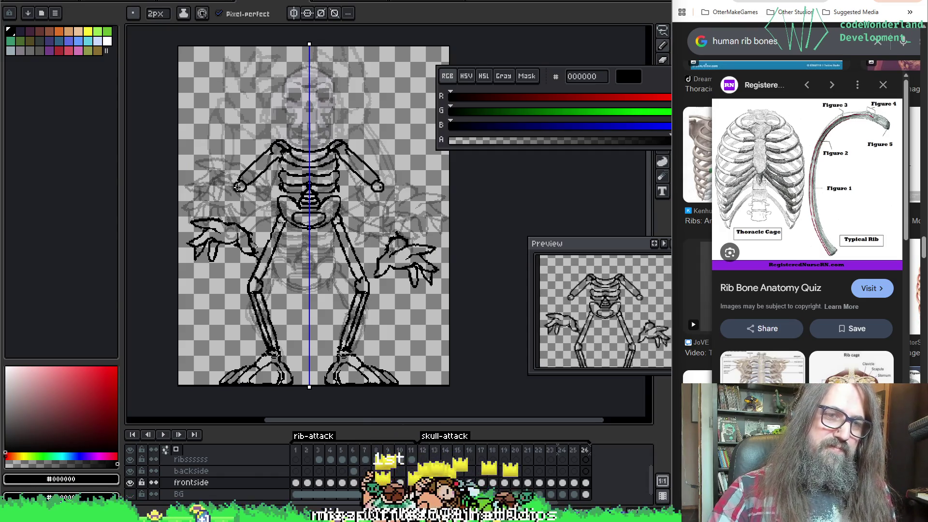
key(ctrl+y)
key(ctrl+y)
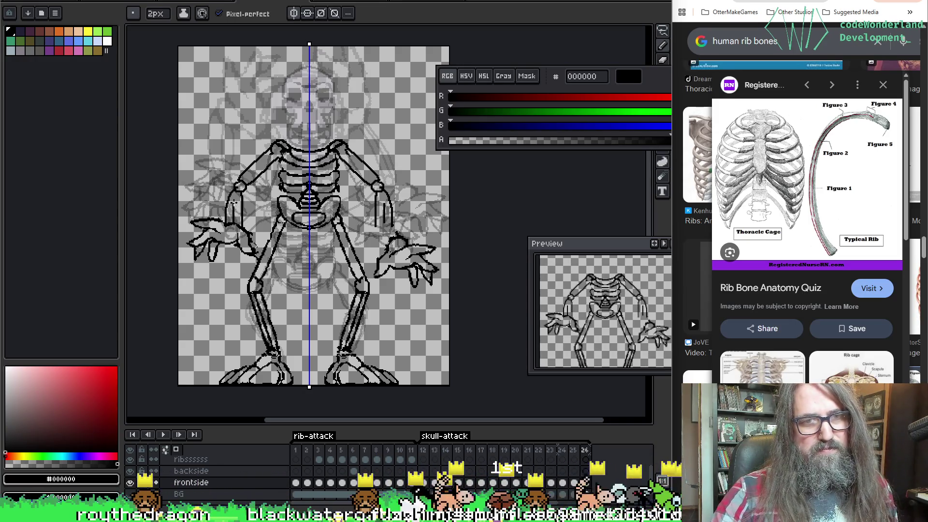
Tidy the arm bones with a smaller eraser and turn off mirrored drawing.
key(e)
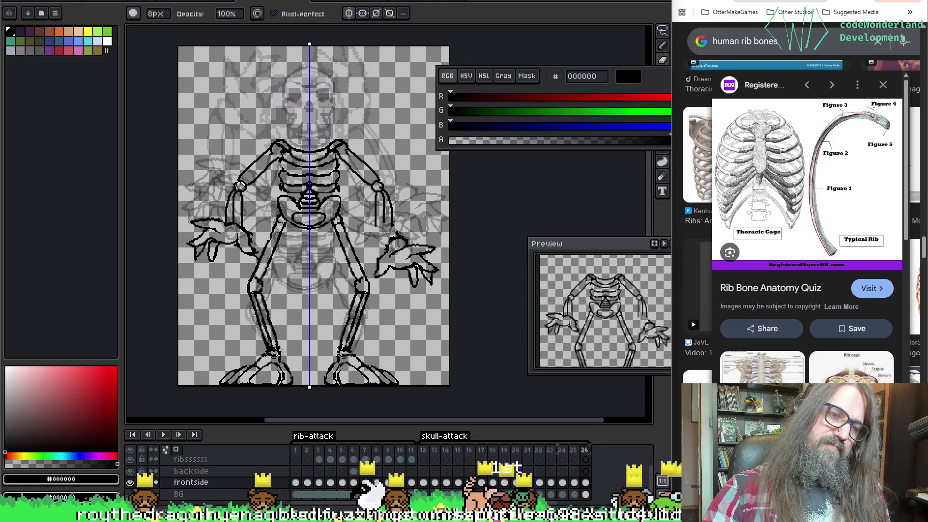
key(minus)
key(minus)
key(minus)
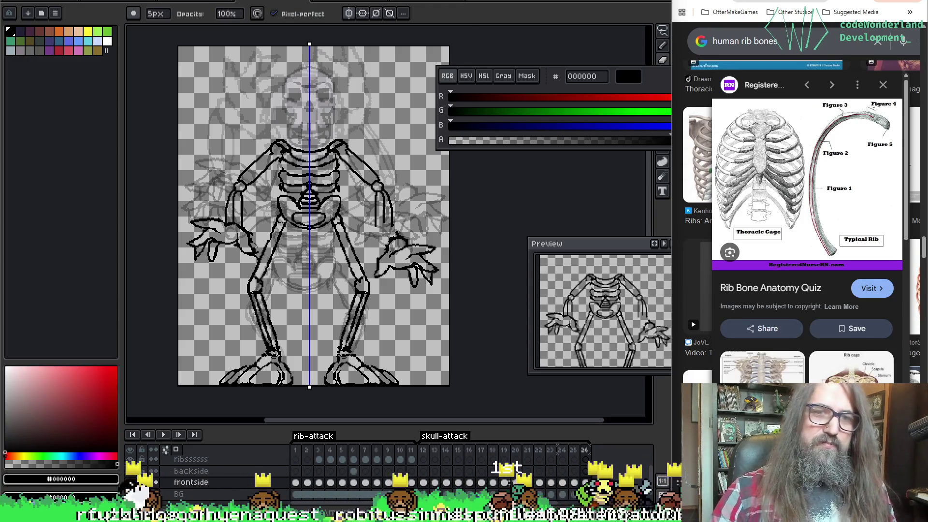
key(b)
click(308, 13)
key(e)
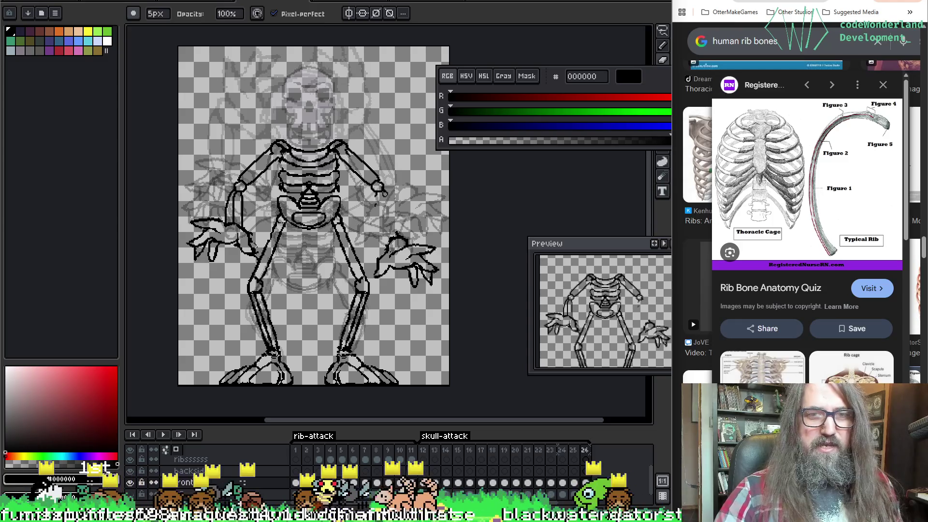
key(b)
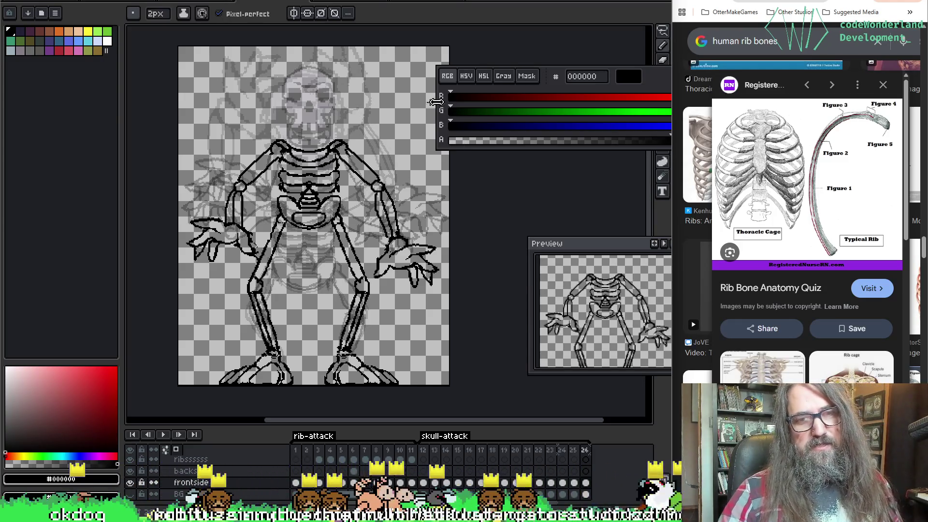
Play the animation to check the motion, then return to frame 26 and add frame 27 after it.
key(Right)
key(Return)
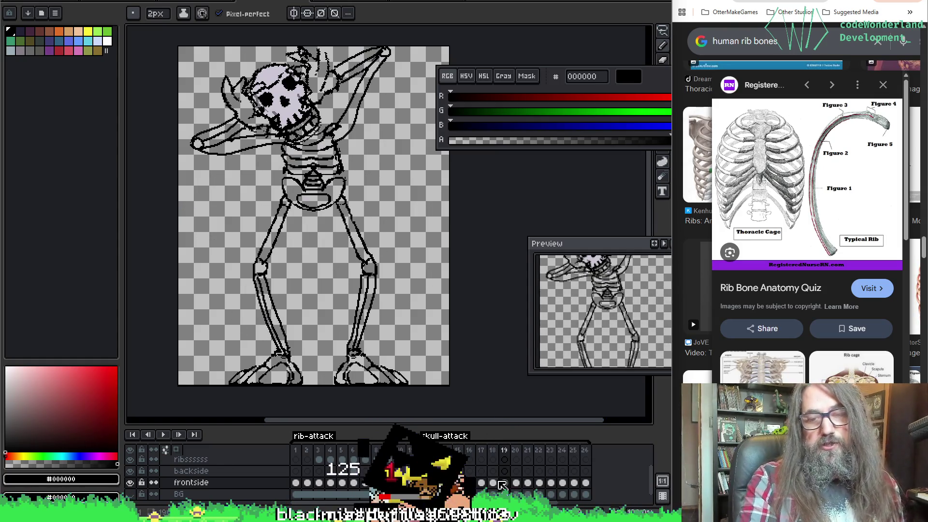
click(586, 484)
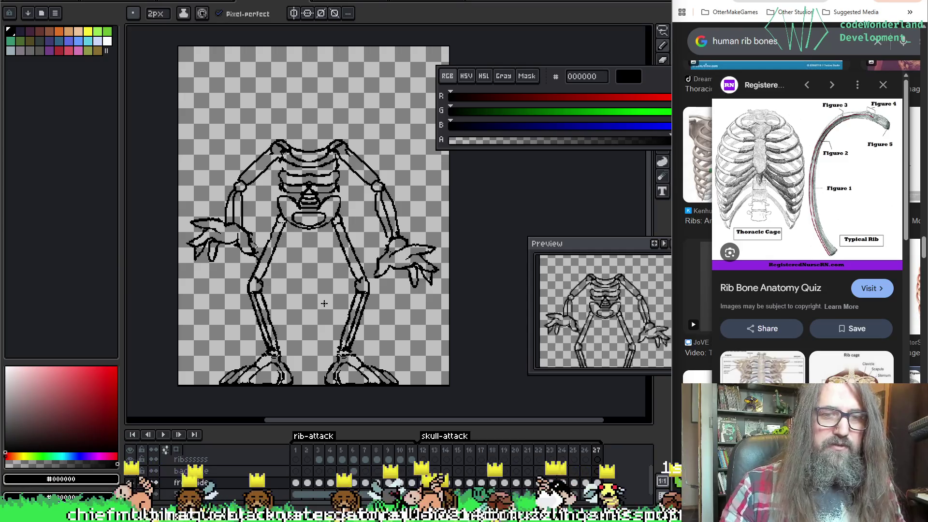
key(m)
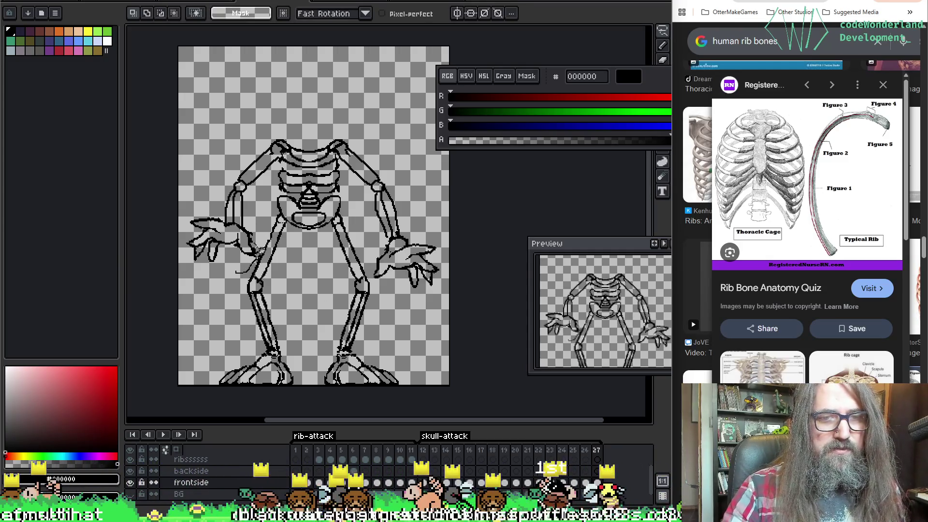
Give frame 27 shorter, angled upper arms with no forearms, flipping between frames 26 and 27 to compare.
key(ctrl+d)
key(b)
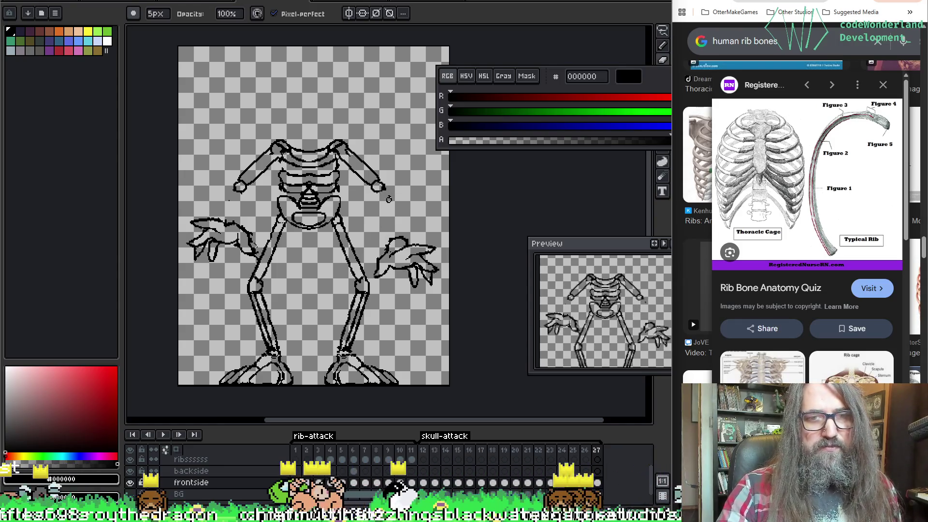
key(e)
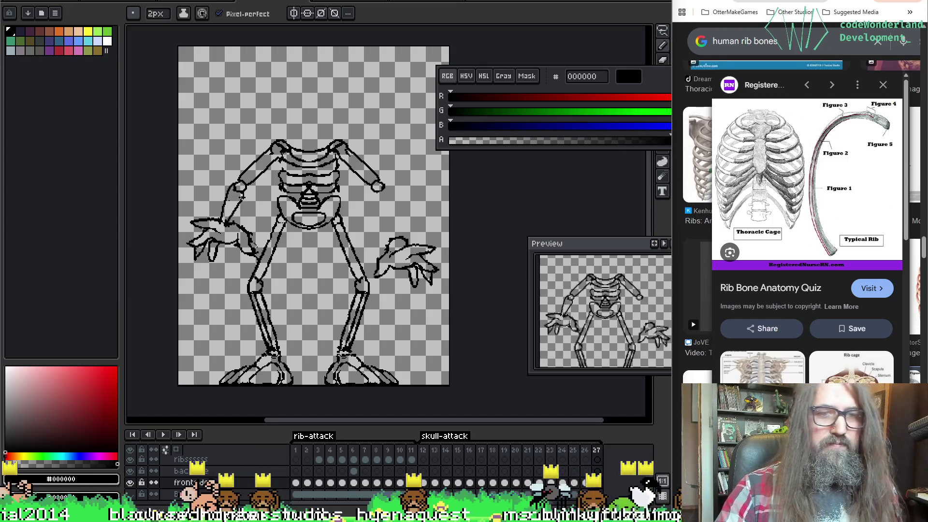
key(Left)
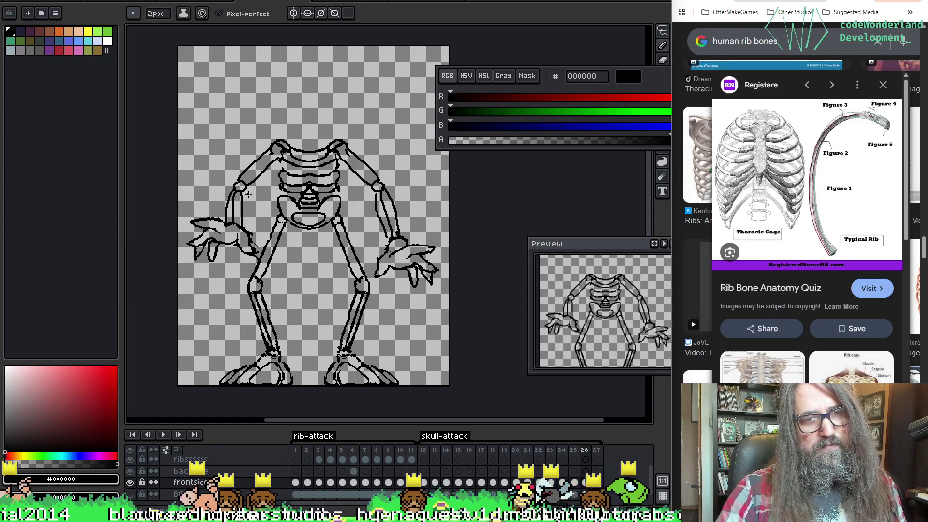
key(Return)
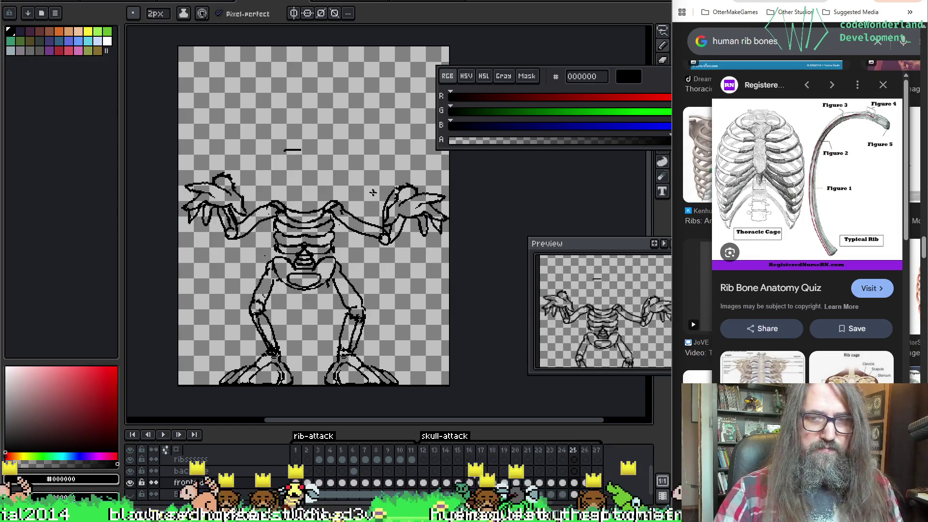
key(Return)
key(Right)
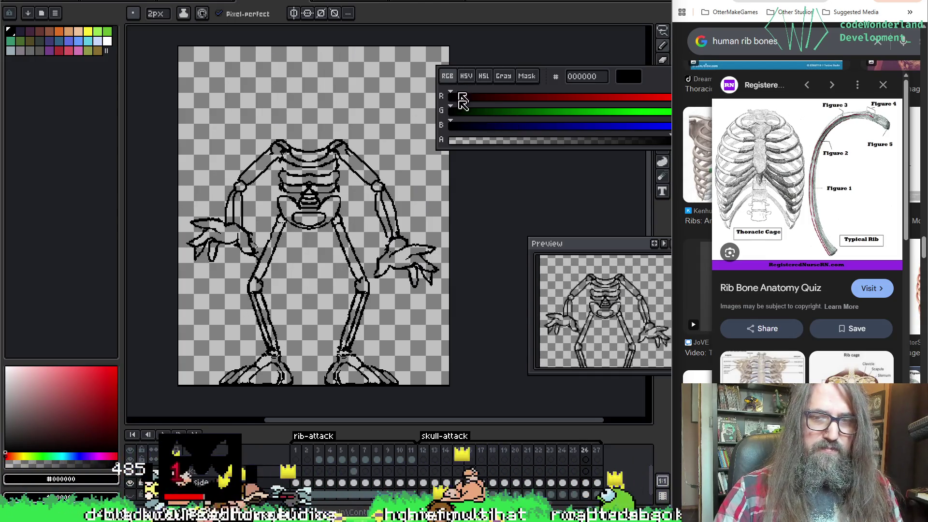
Step back through the earlier frames for reference and land on frame 27 ready to select the left hand.
key(b)
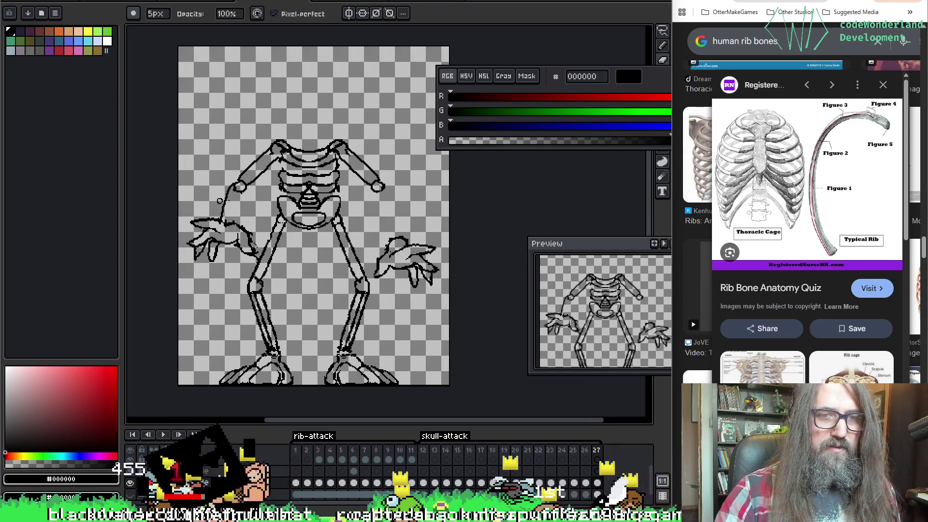
key(Left)
key(Left)
key(Left)
key(e)
key(Right)
key(Right)
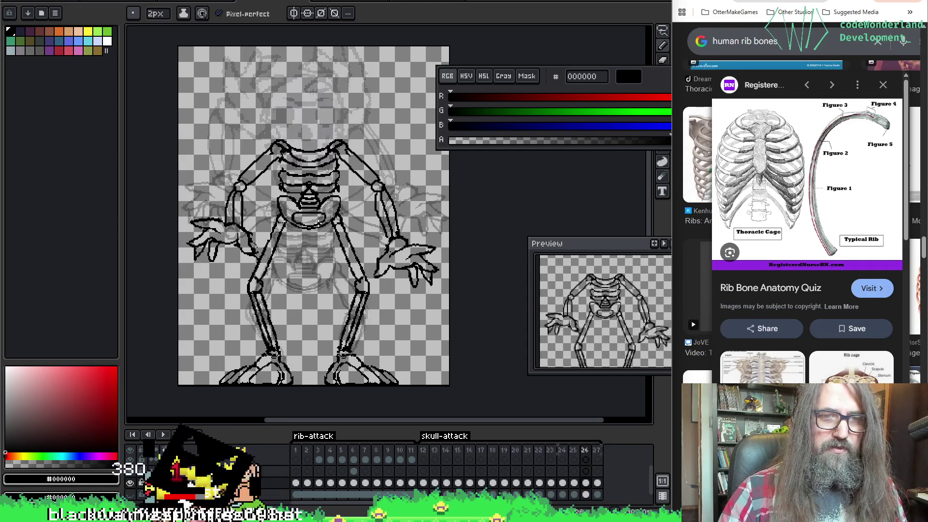
key(Right)
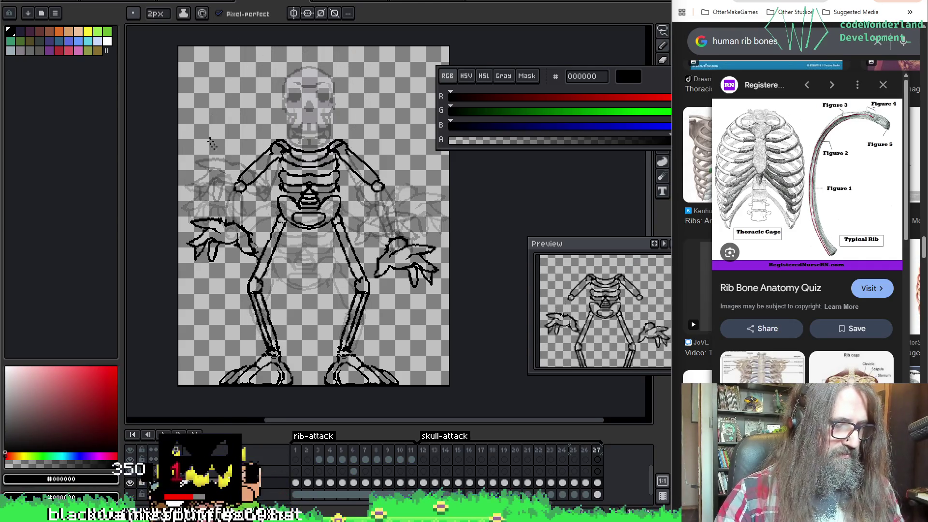
key(m)
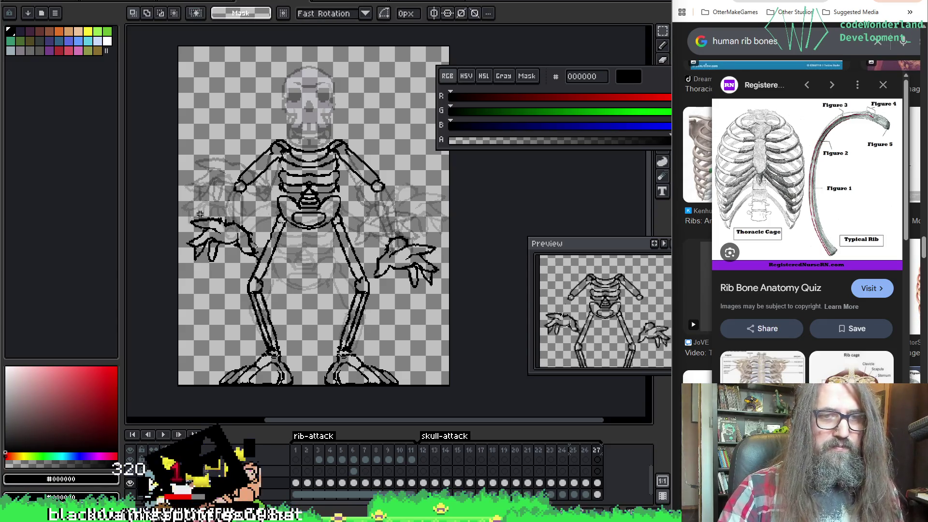
key(Left)
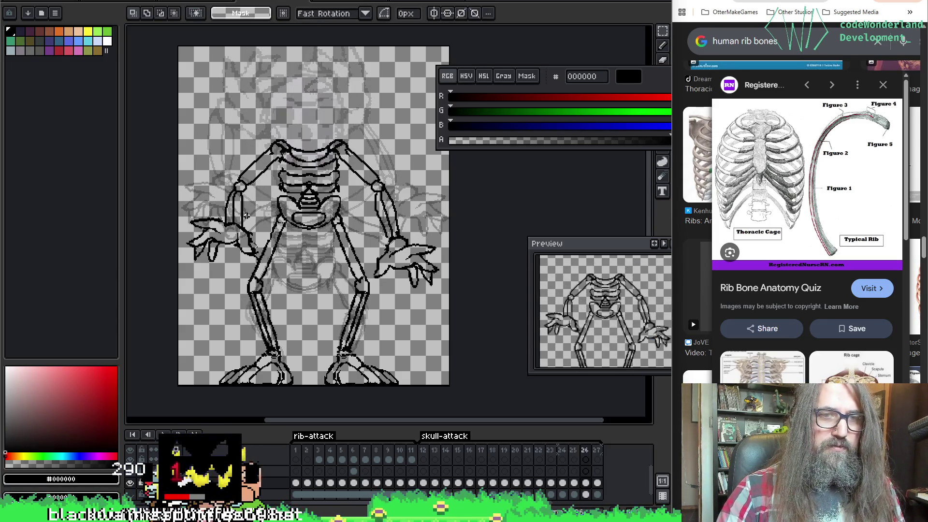
key(Right)
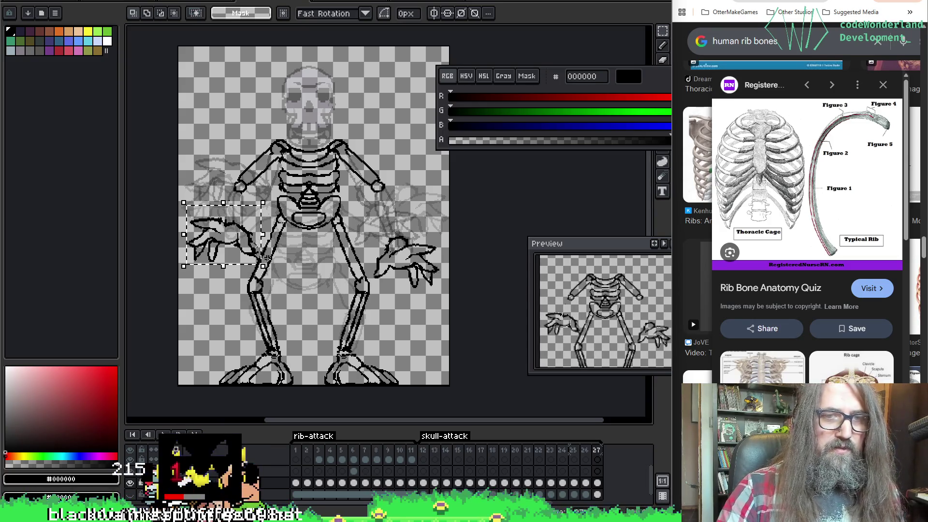
Shift frame 27's left-side hand closer to the shortened upper arm and apply the move.
drag(267, 230, 244, 244)
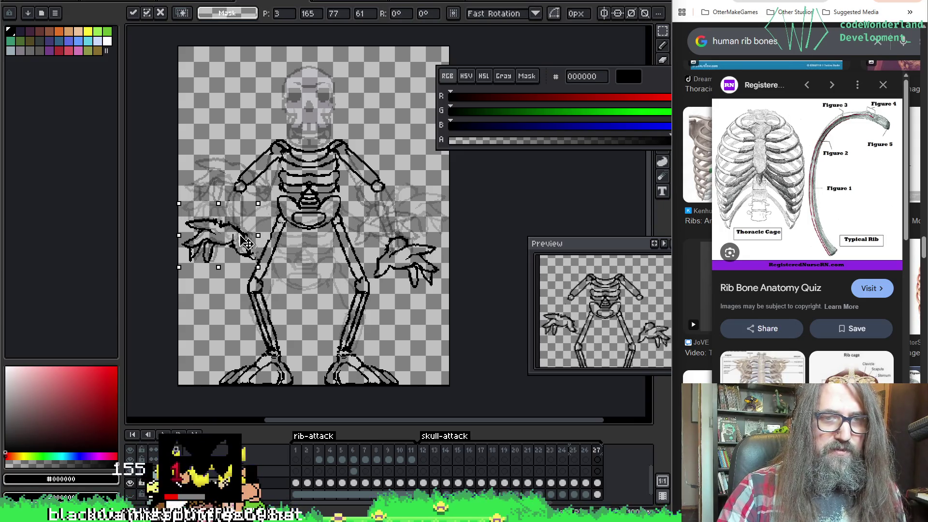
click(395, 301)
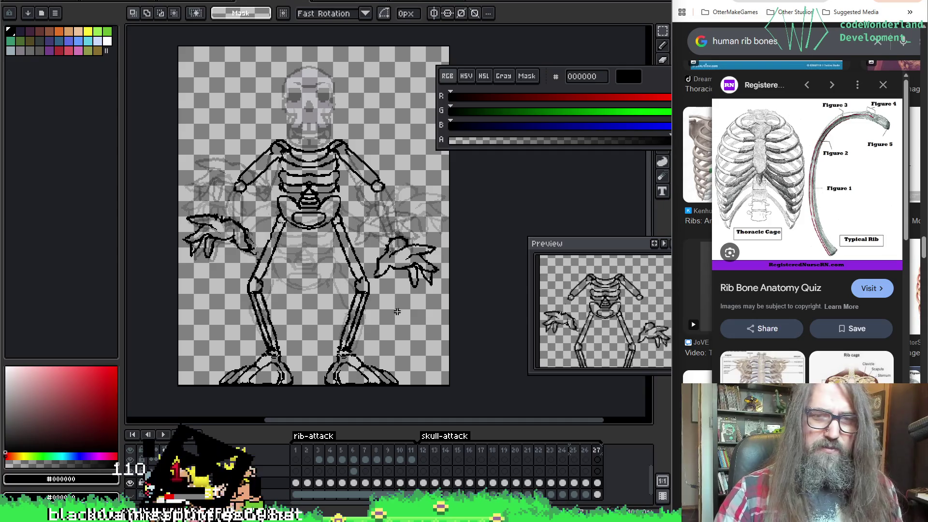
Lasso frame 27's right-side hand, move it up and to the right, and commit the position.
key(ctrl+d)
scroll(403, 203, down, 2)
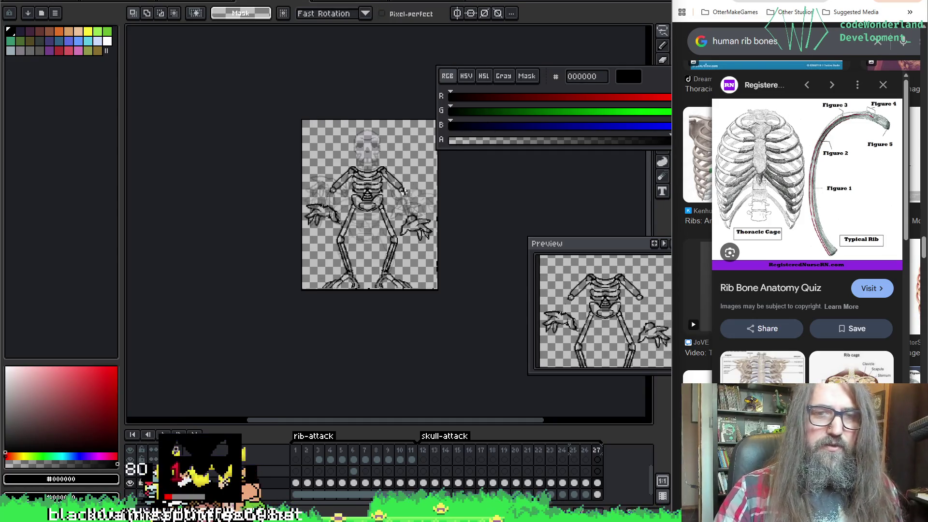
scroll(405, 192, up, 2)
scroll(408, 213, up, 1)
scroll(349, 213, down, 1)
scroll(251, 210, down, 2)
scroll(250, 211, up, 3)
scroll(292, 203, up, 1)
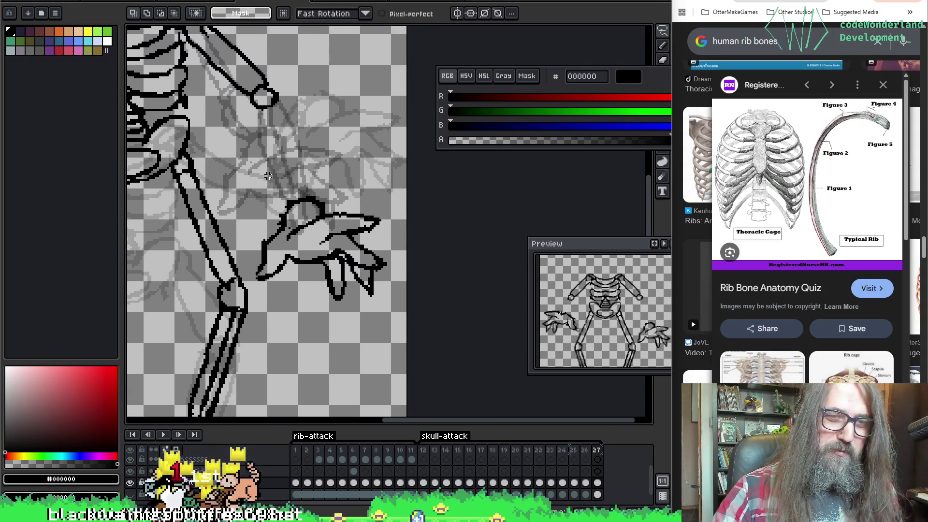
mouse_move(245, 241)
mouse_down()
mouse_move(381, 311)
mouse_move(267, 177)
mouse_up()
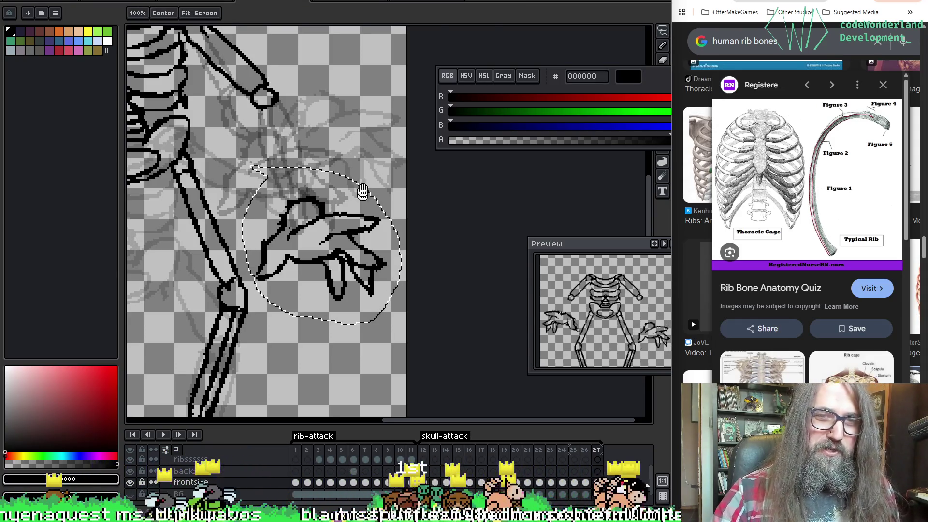
drag(332, 157, 444, 151)
key(space)
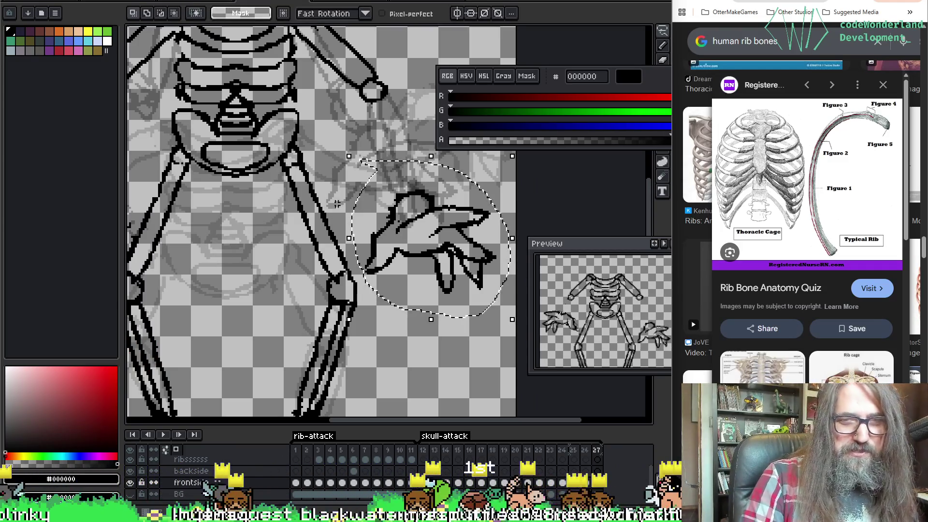
scroll(363, 254, up, 1)
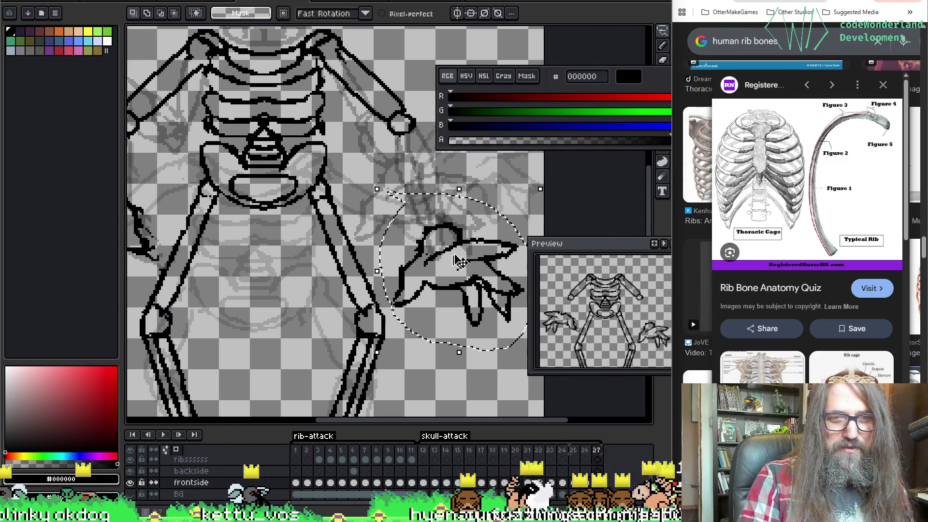
drag(457, 263, 470, 252)
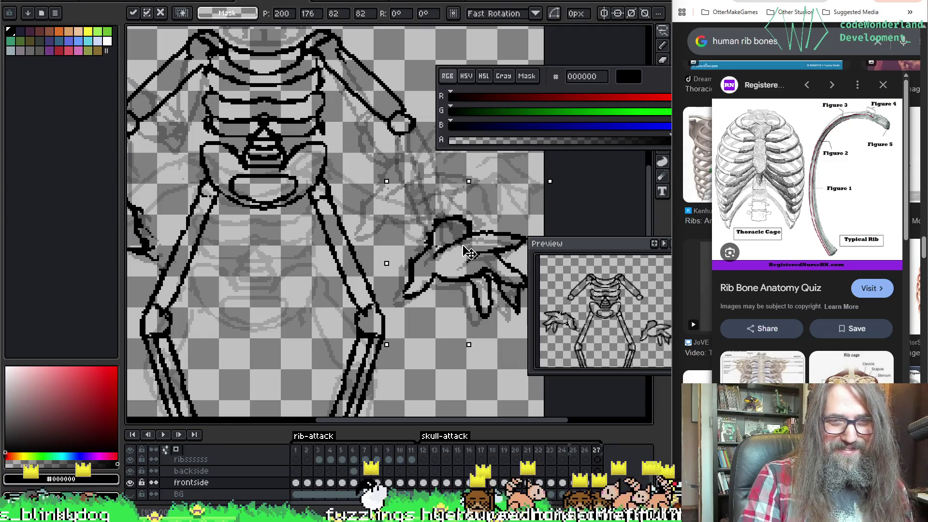
key(Return)
key(Return)
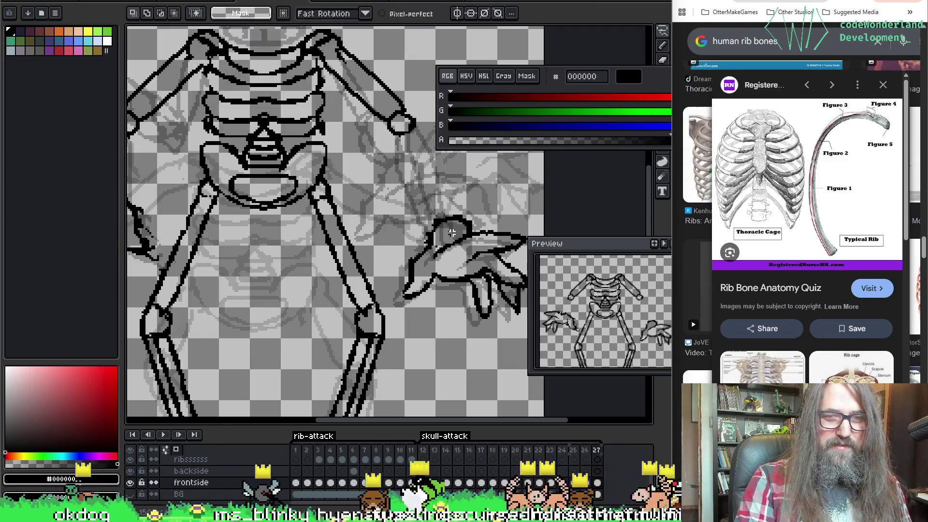
scroll(406, 236, down, 2)
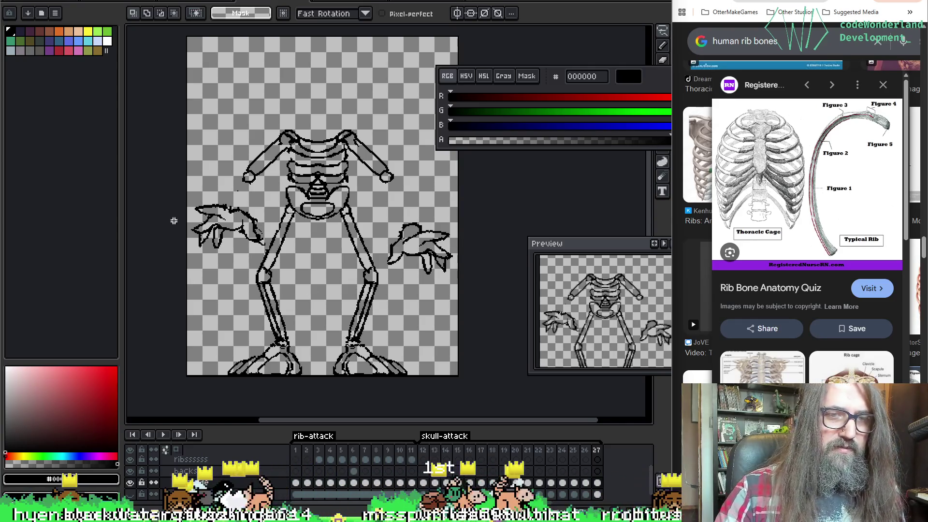
Undo recent hand edits, raise the right-side hand further up-right, and compare with frame 26.
key(ctrl+z)
key(ctrl+z)
key(ctrl+z)
key(ctrl+z)
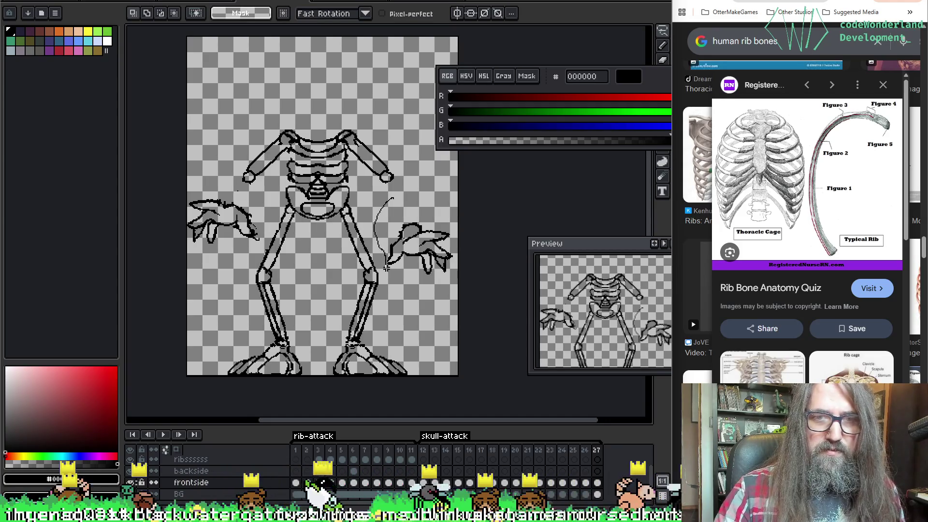
drag(457, 248, 462, 232)
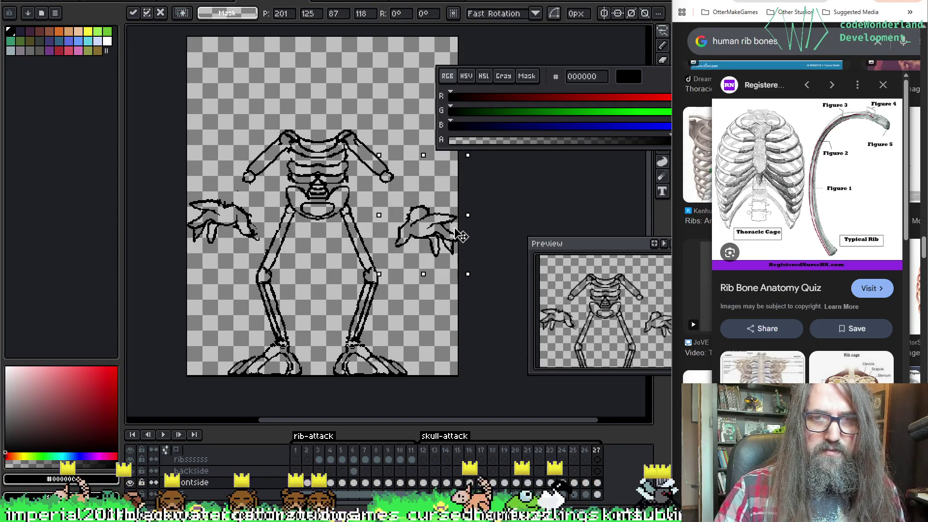
key(Return)
key(Left)
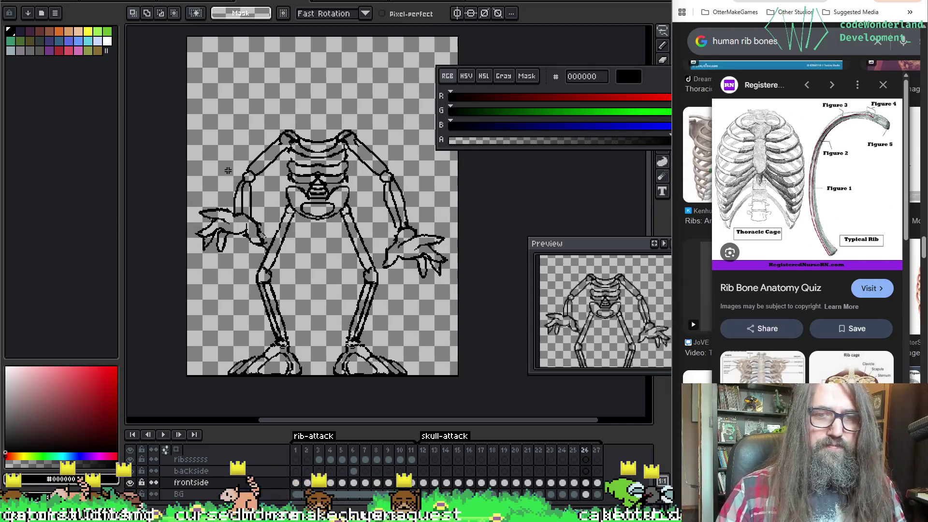
key(Right)
Play the animation to review the motion, then return to frame 27 ready to redraw the left upper arm.
key(Return)
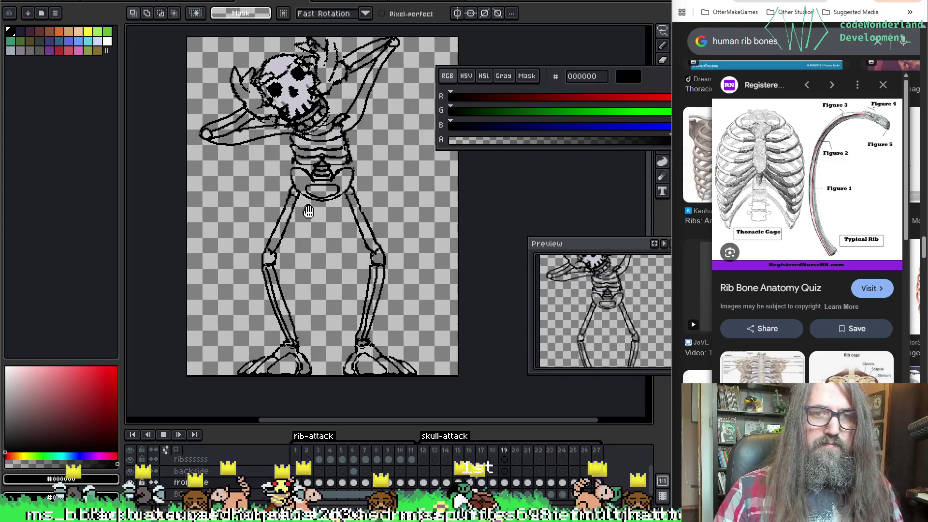
key(Return)
key(Right)
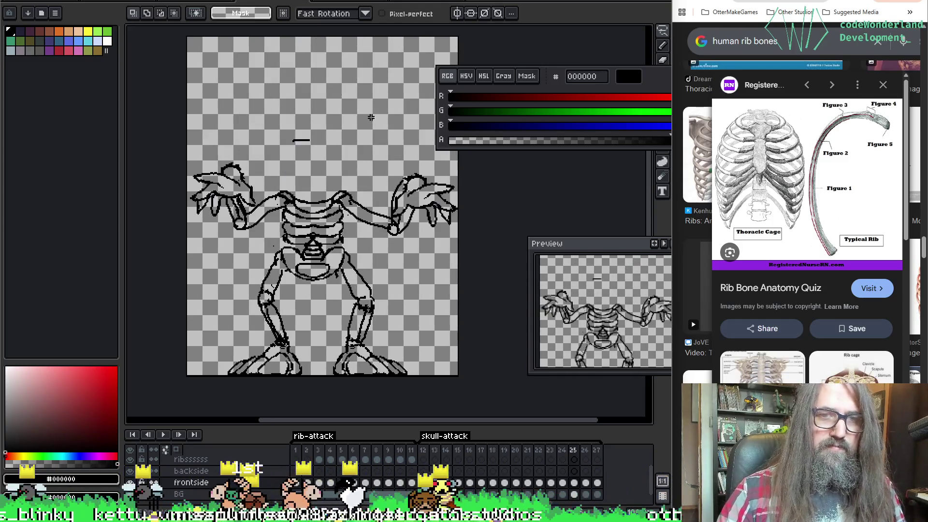
key(Right)
key(Right)
key(b)
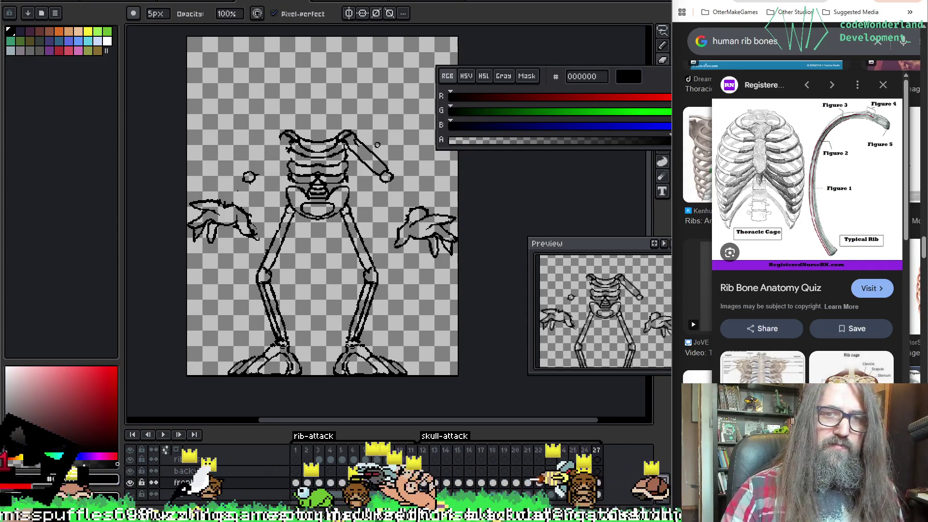
Remove the diagonal upper-arm strokes from frame 27's skeleton.
key(ctrl+z)
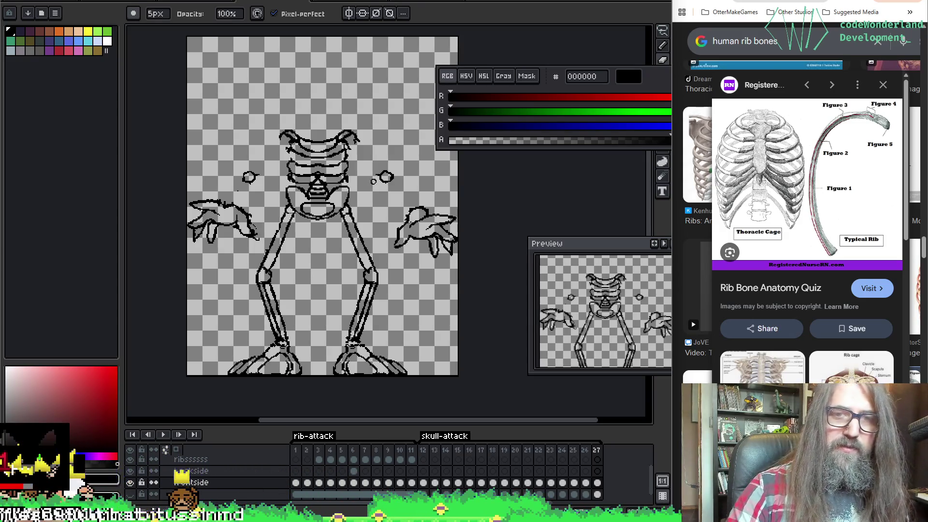
key(m)
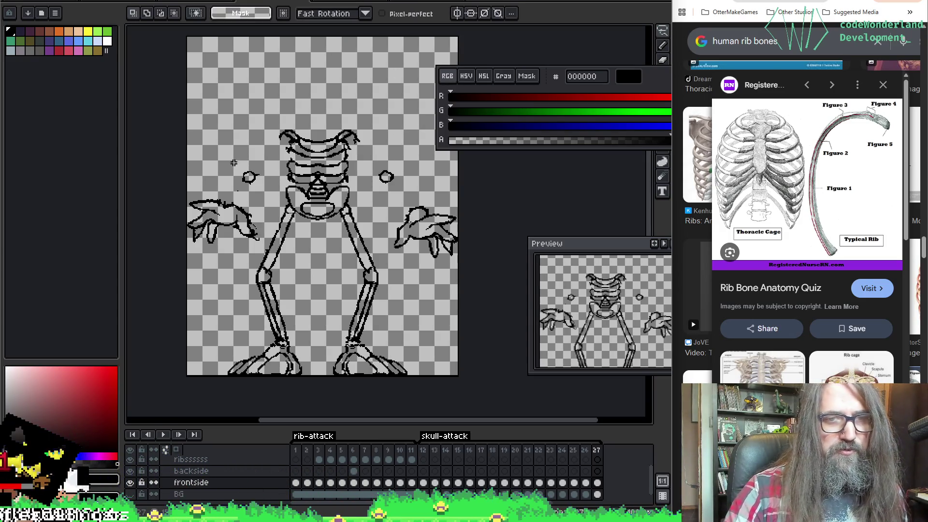
key(b)
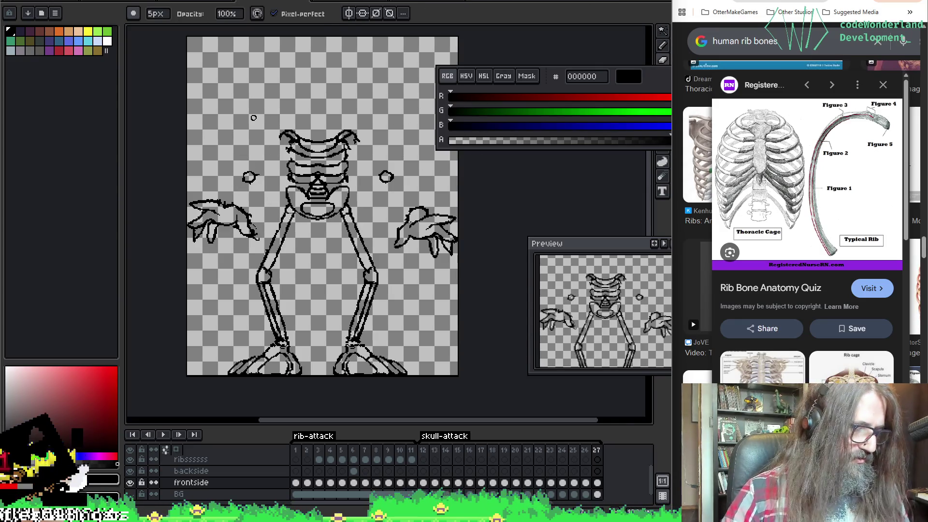
Raise the left and right elbow circles beside the ribcage with the marquee, then replay the animation.
key(m)
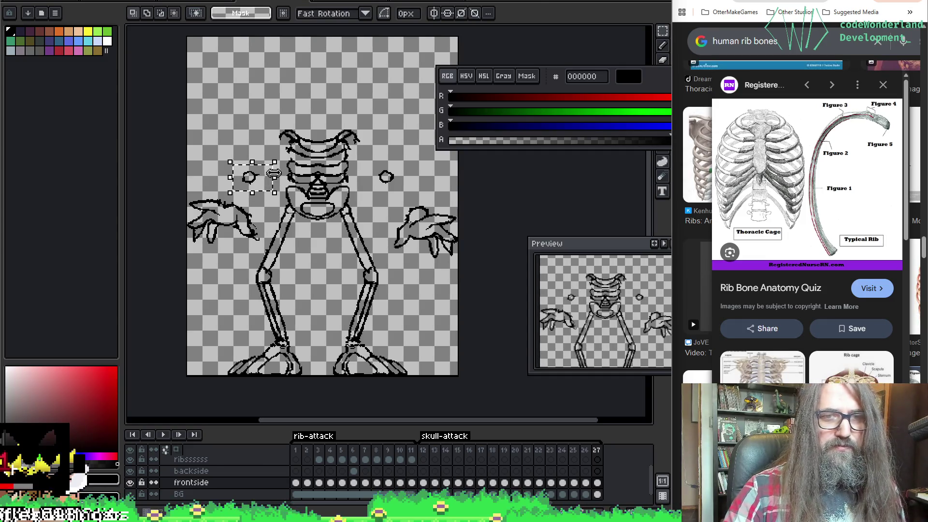
drag(273, 174, 268, 173)
click(411, 159)
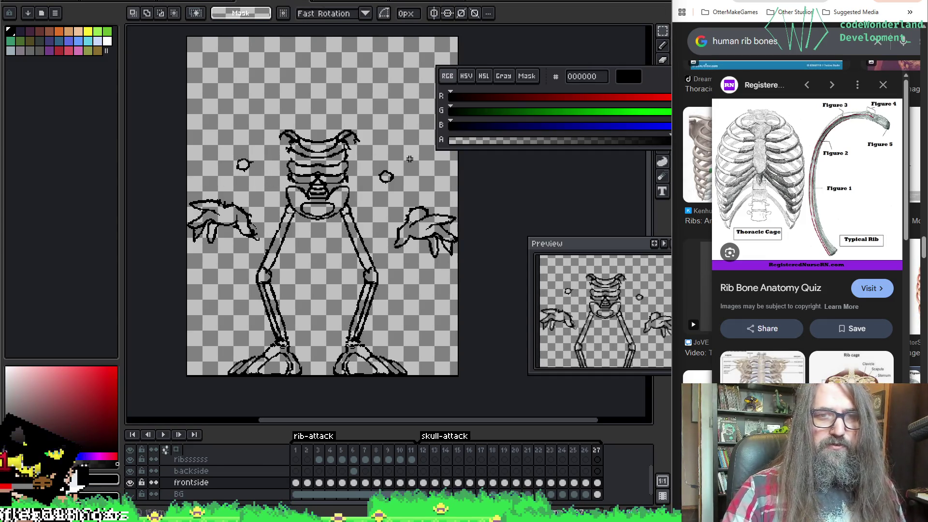
drag(404, 184, 399, 182)
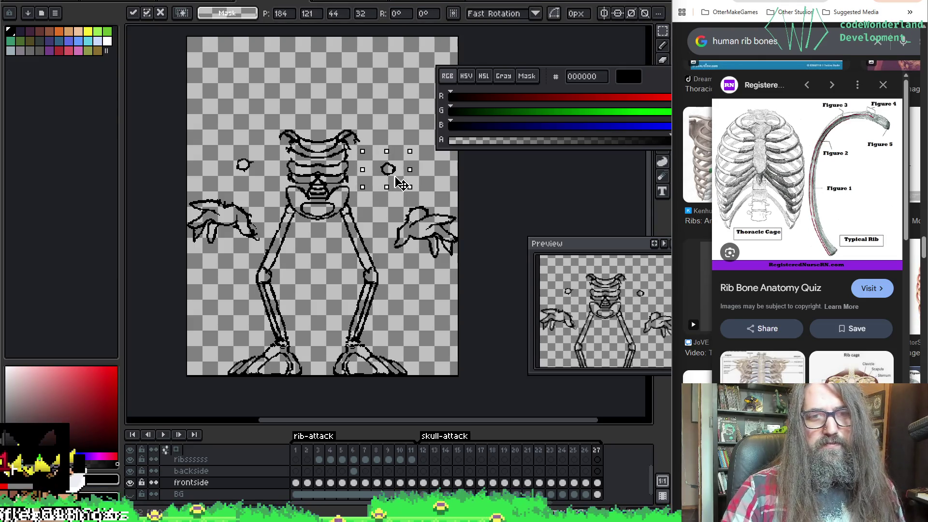
key(Return)
key(F5)
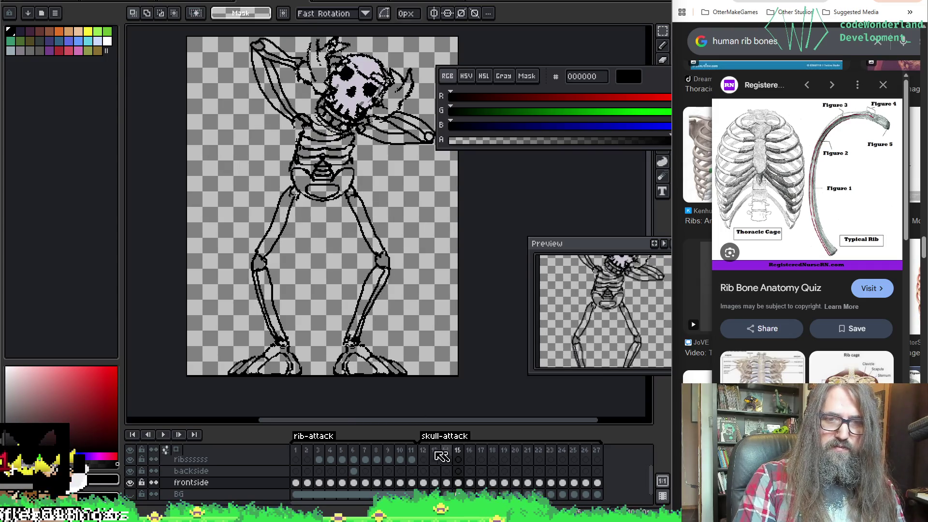
Set frames 12–27 to a 125 ms duration each via Frame Properties.
click(600, 446)
right_click(599, 451)
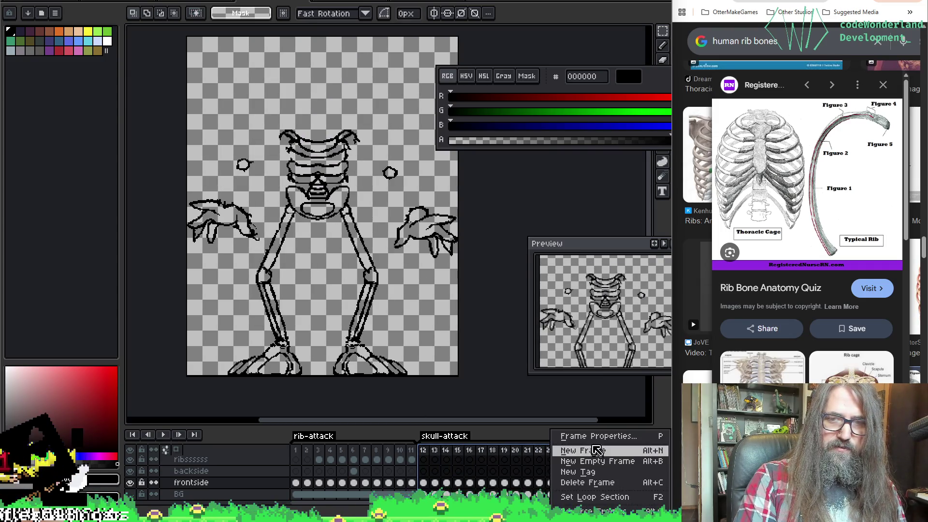
click(588, 438)
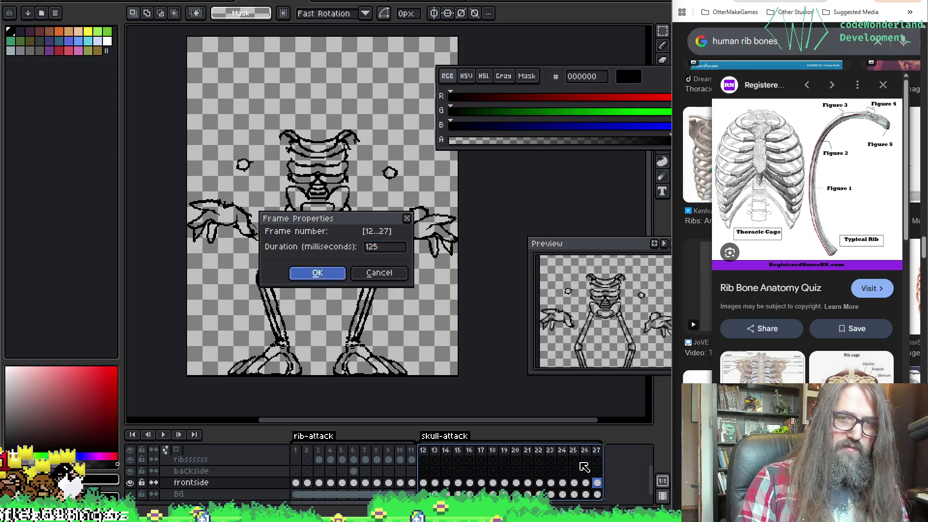
key(Return)
key(Return)
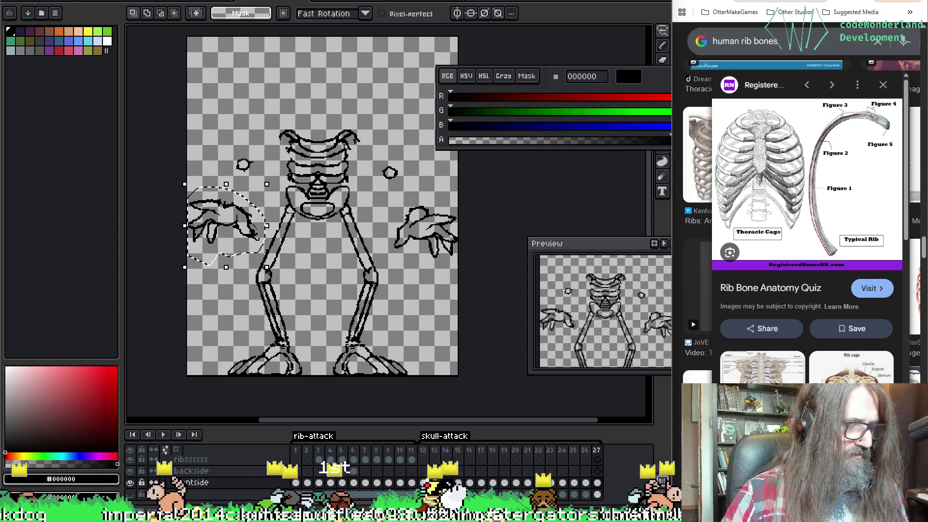
With onion skin on, move the left hand right-down and the right hand down-left.
key(F3)
drag(228, 232, 236, 247)
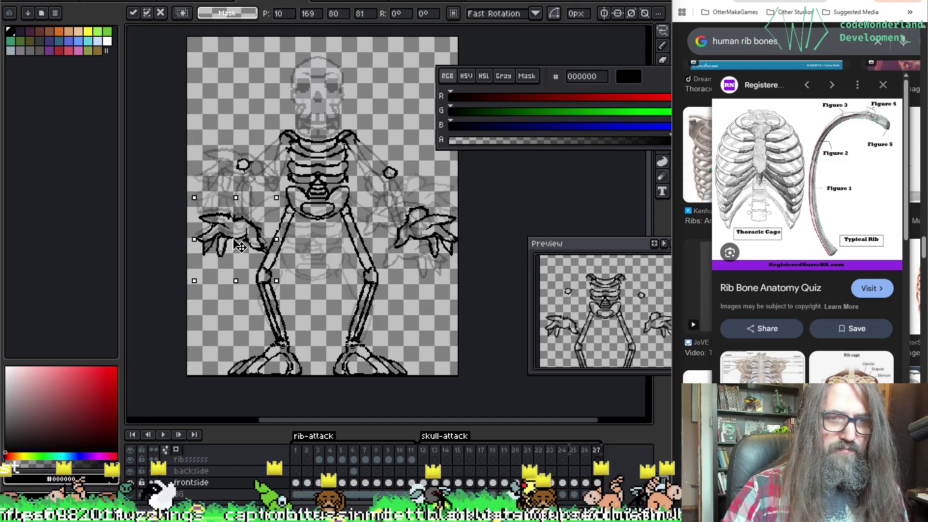
click(438, 267)
drag(438, 262, 425, 258)
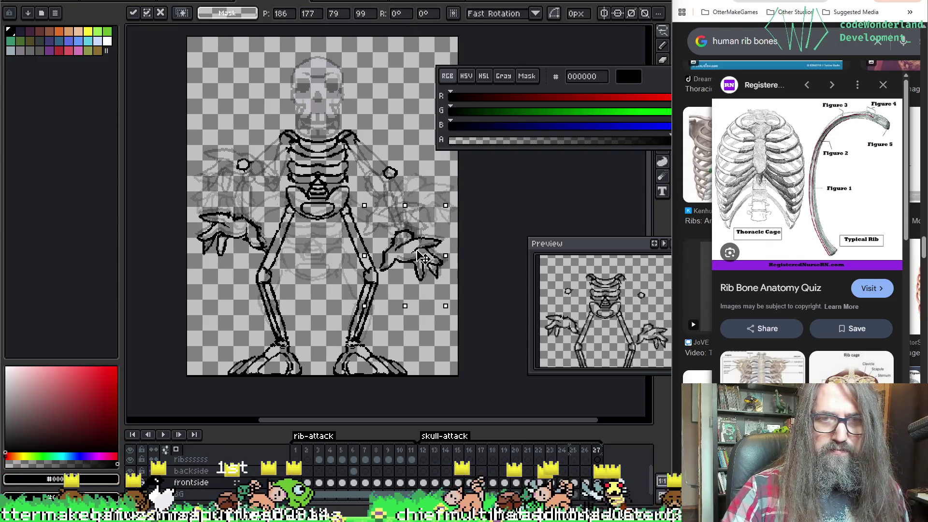
key(Return)
key(Return)
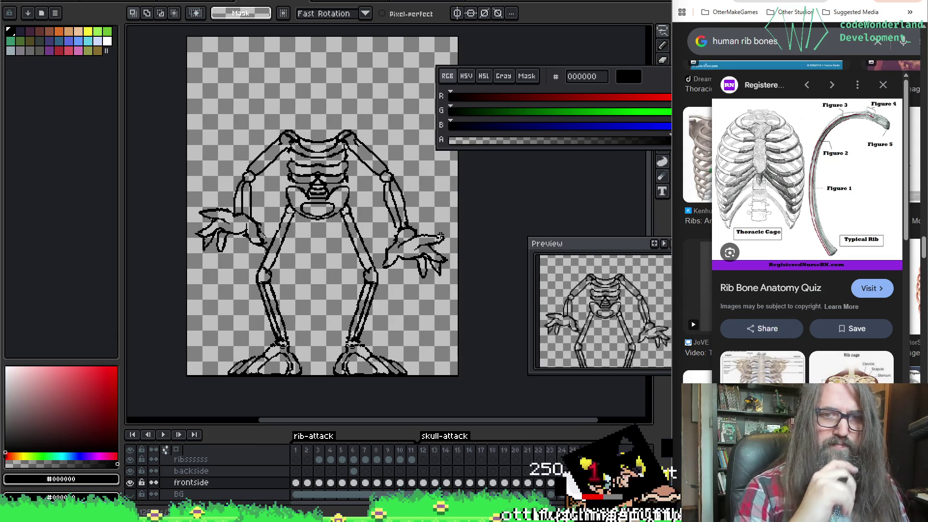
On the shoulder-dot frame, reseat the right hand and nudge the left hand a few pixels left.
key(Return)
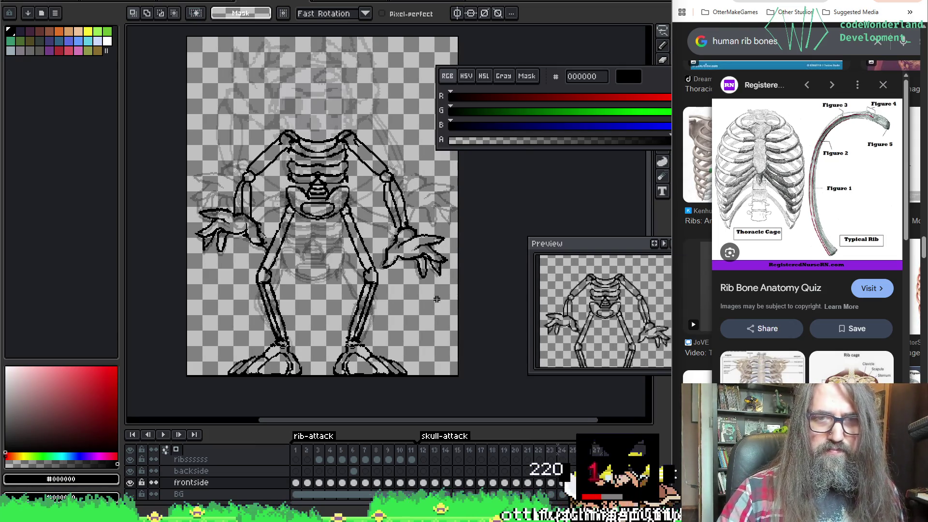
key(Right)
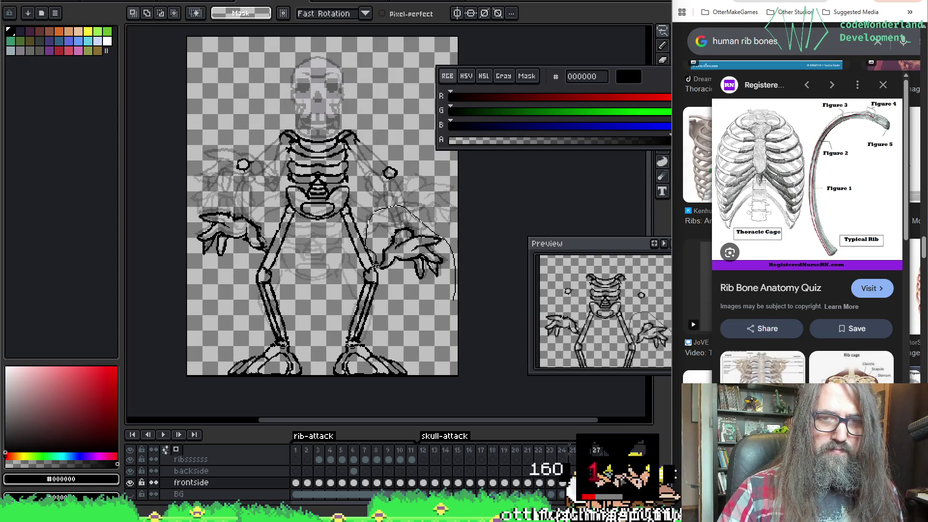
click(431, 265)
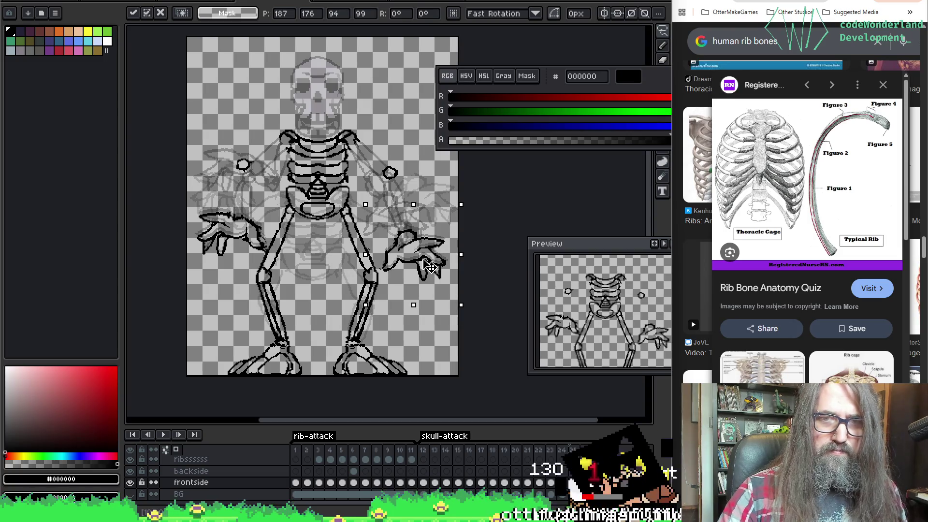
key(Return)
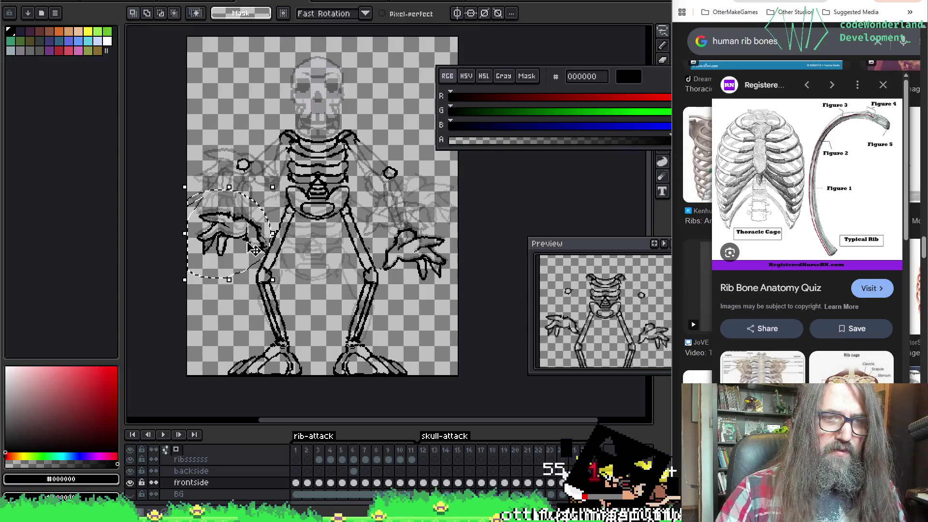
drag(254, 249, 247, 247)
key(Return)
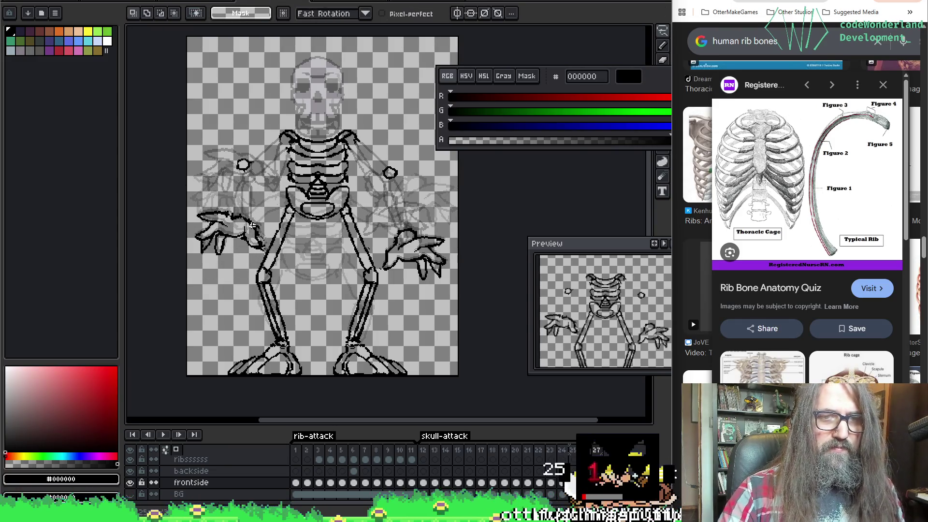
key(Return)
Recheck the left hand on frame 27 against frame 26, then play the animation.
key(Left)
key(Left)
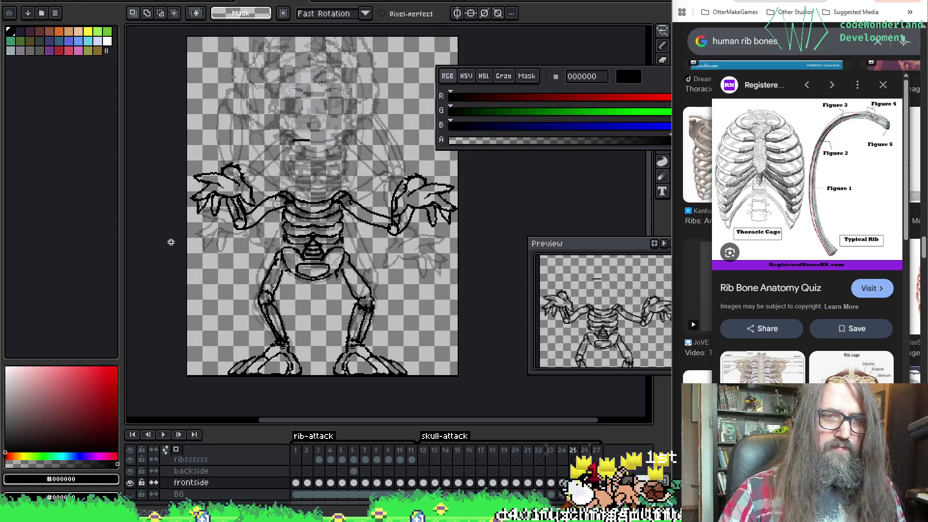
key(Right)
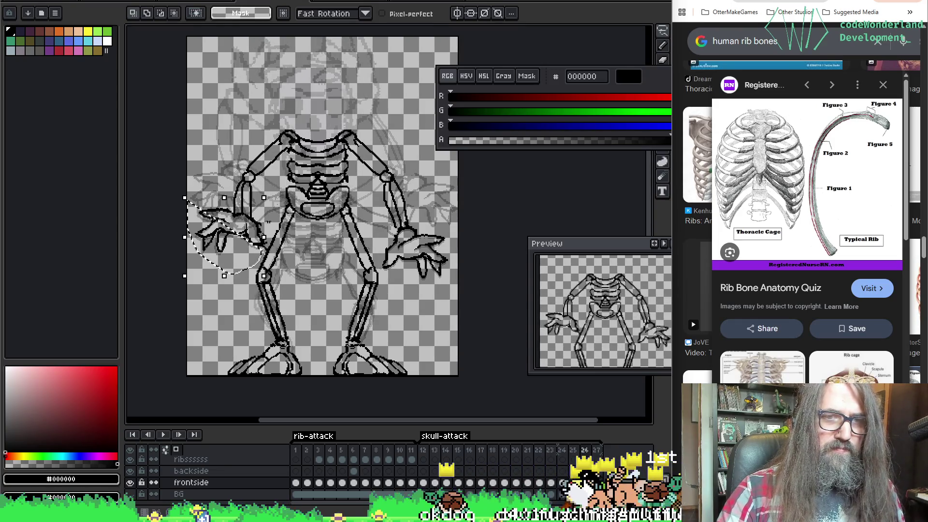
key(Right)
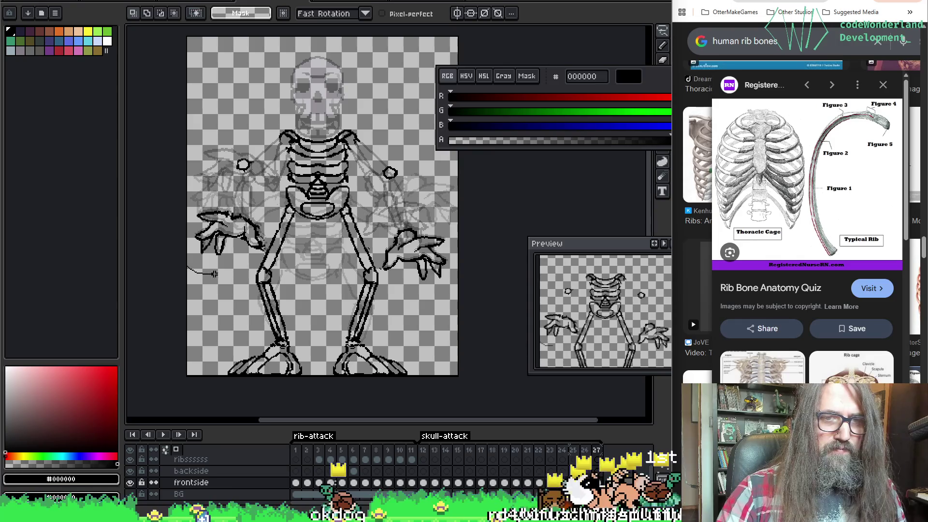
click(236, 249)
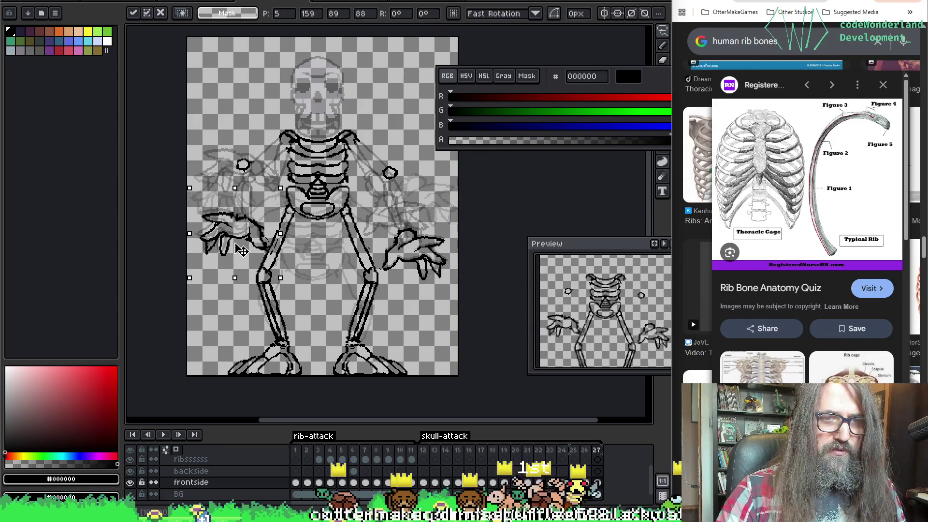
key(ctrl+d)
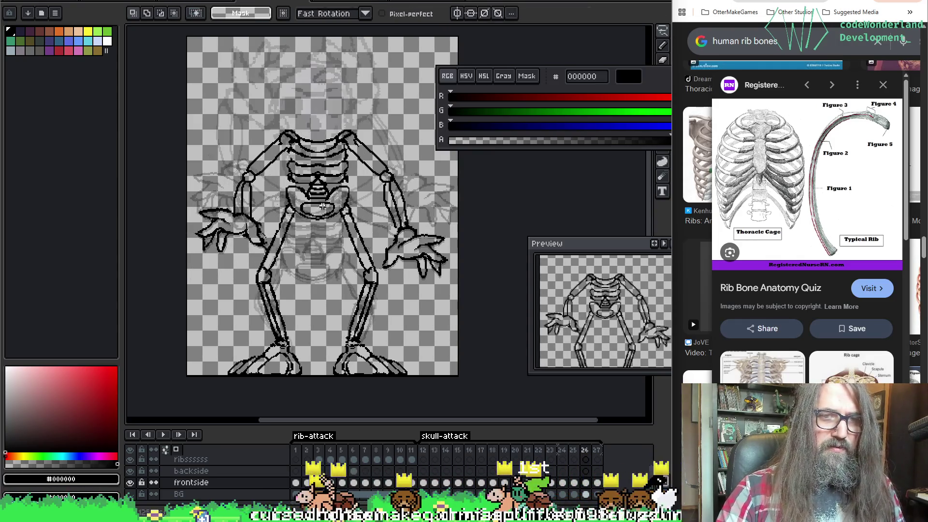
key(Left)
key(Right)
key(Return)
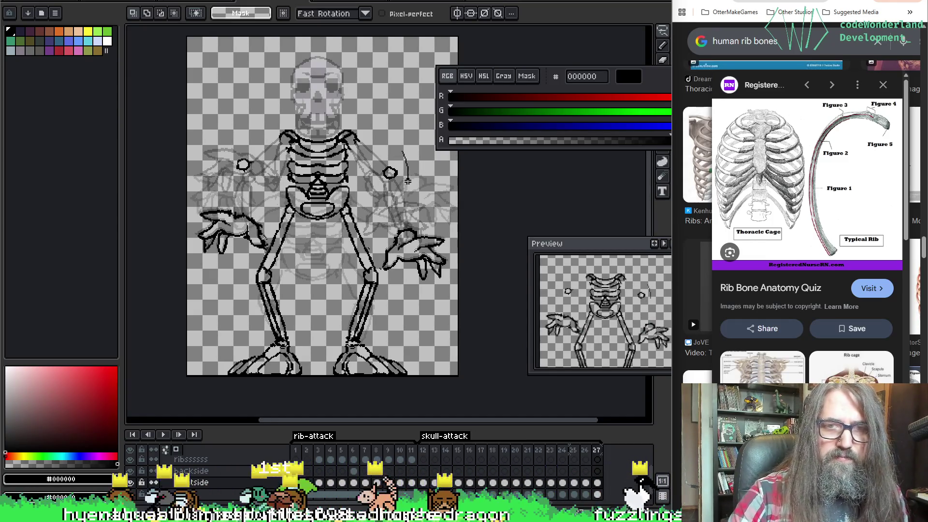
On frame 26, drag the right and left shoulder circles down toward the ribcage and replay the animation.
key(Return)
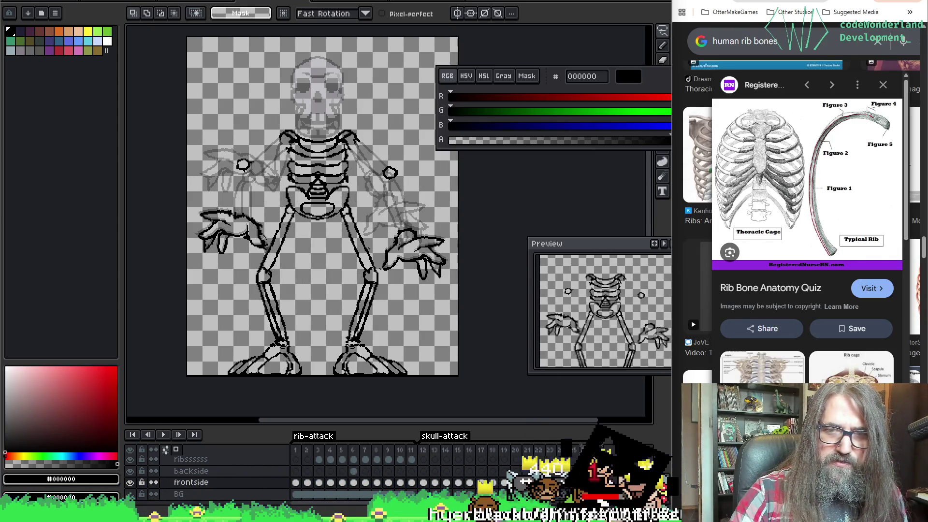
click(583, 450)
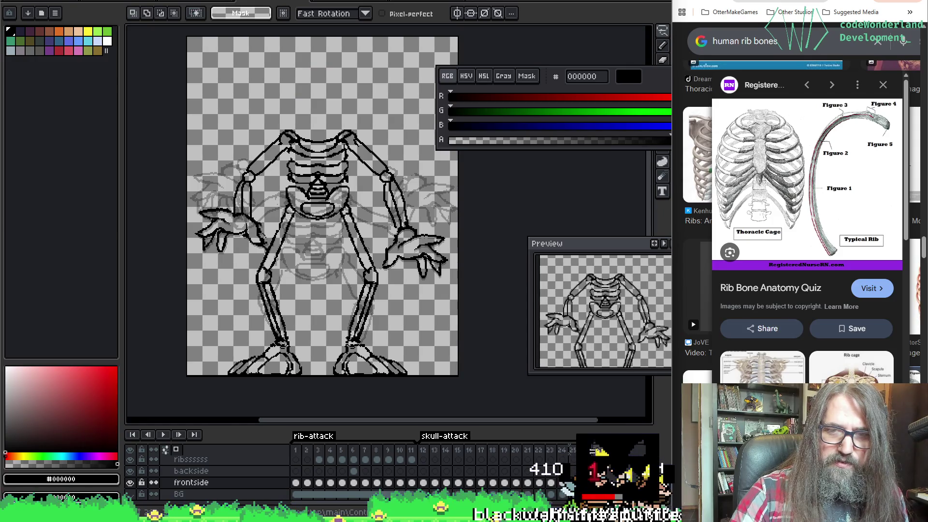
click(596, 449)
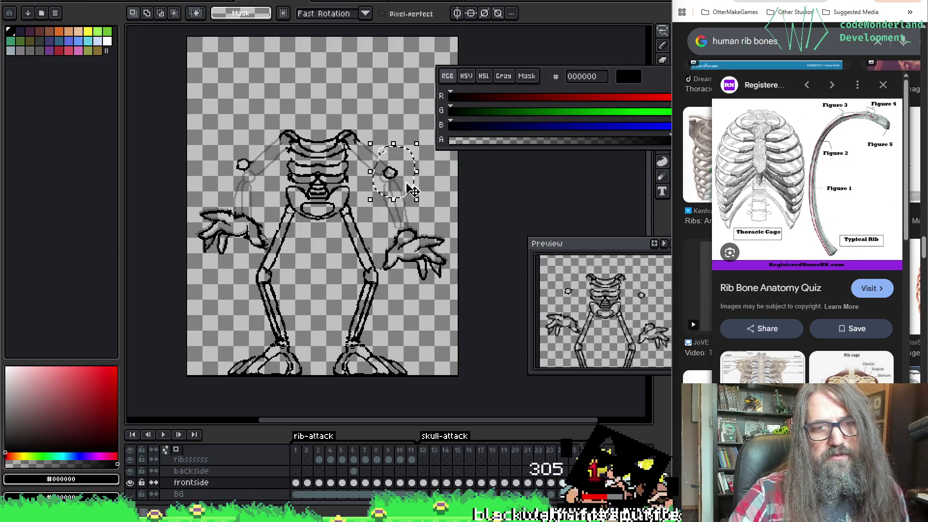
drag(410, 190, 404, 197)
key(ctrl+d)
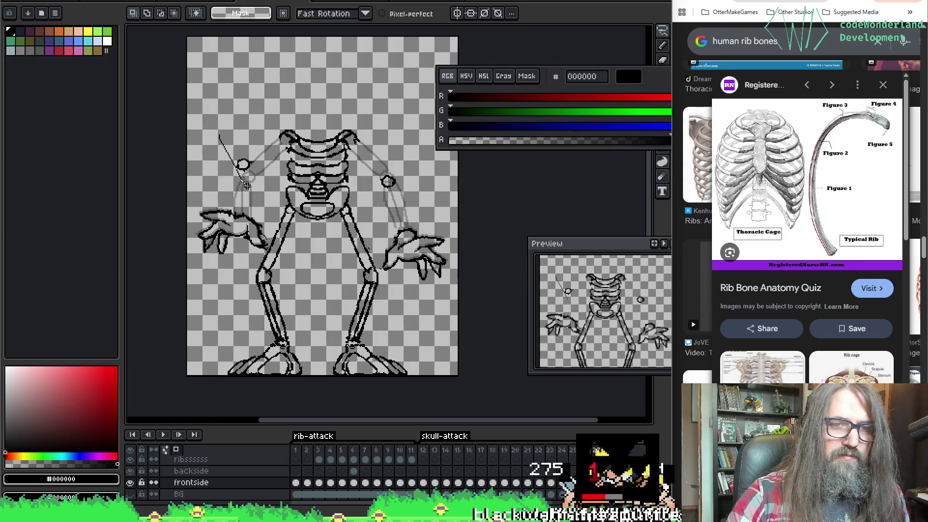
drag(259, 190, 262, 203)
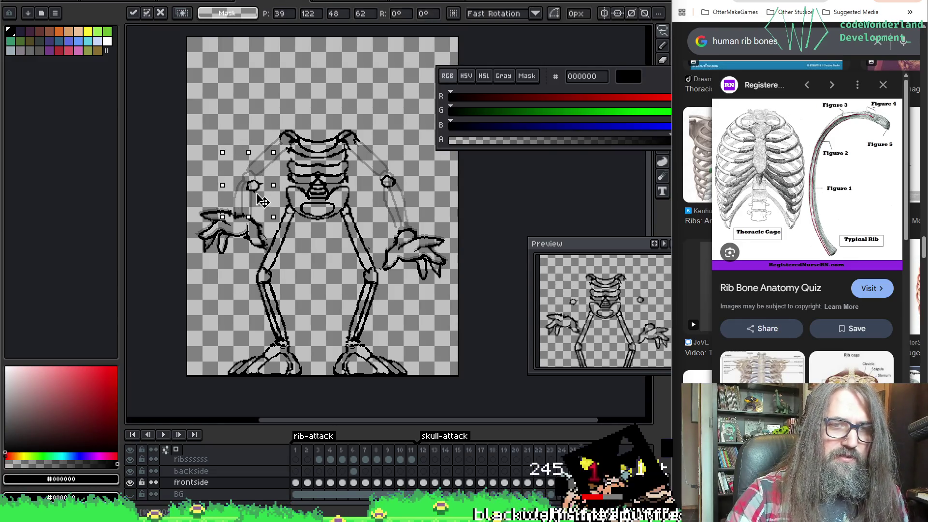
key(ctrl+d)
key(Return)
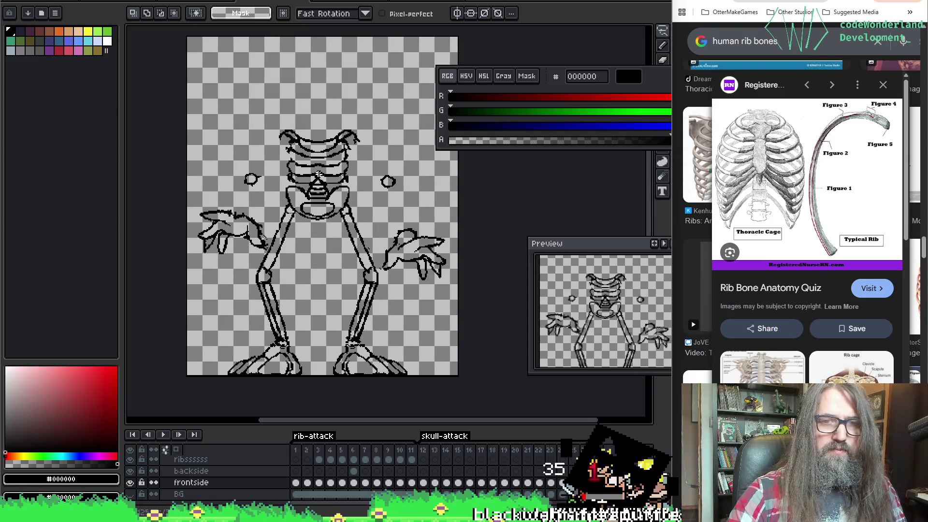
key(b)
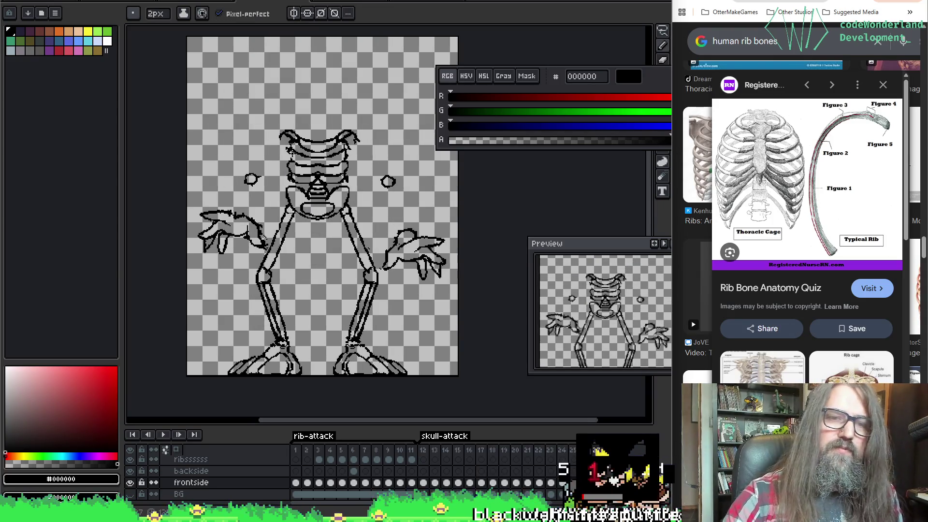
scroll(270, 149, up, 2)
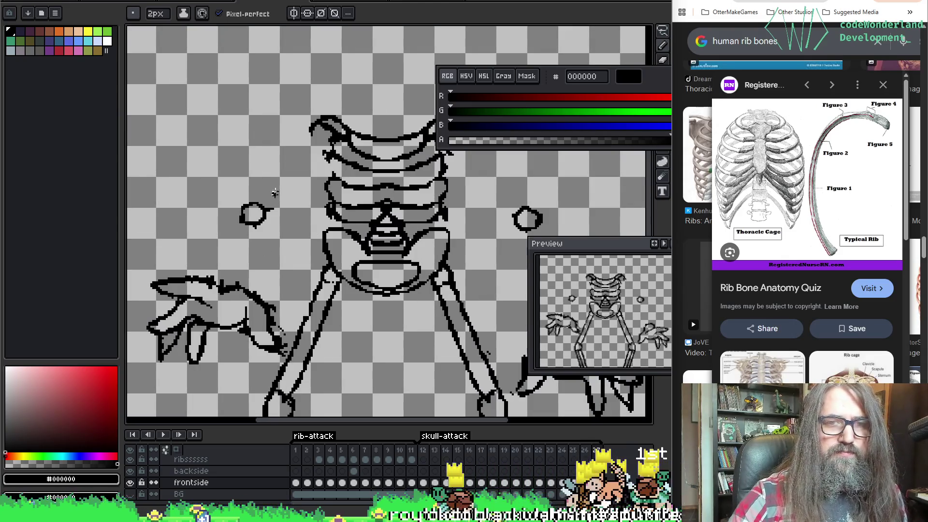
Erase the old diagonal right-arm line down to the small elbow circle.
mouse_move(288, 159)
mouse_down()
mouse_move(252, 204)
mouse_move(316, 130)
mouse_move(259, 220)
mouse_up()
key(ctrl+z)
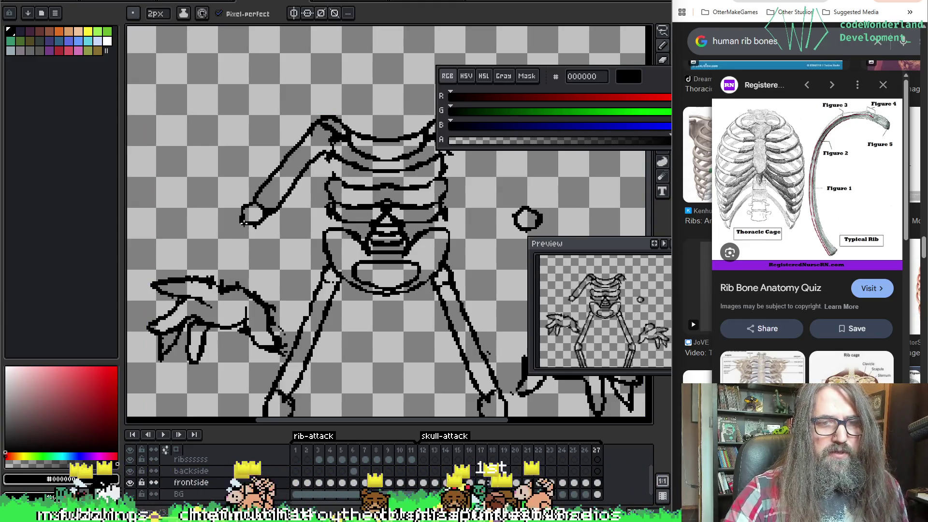
key(ctrl+z)
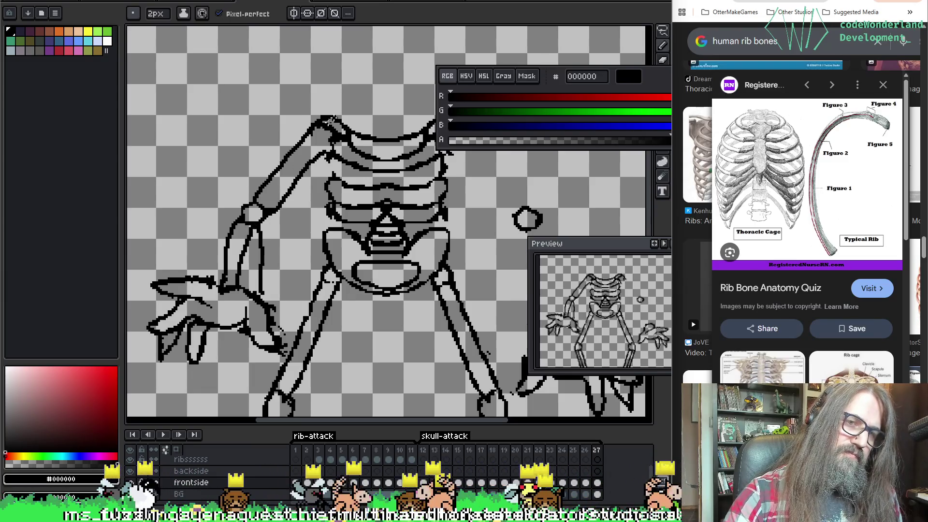
drag(503, 139, 318, 132)
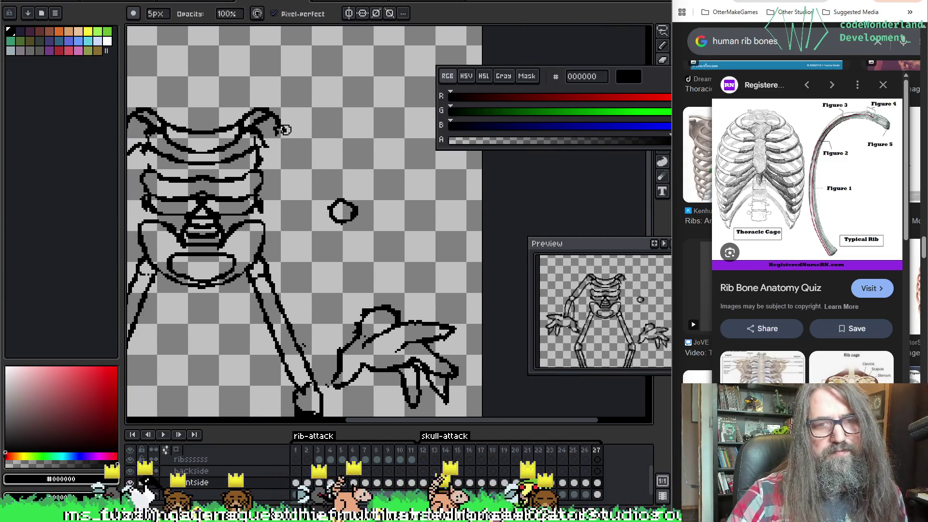
key(e)
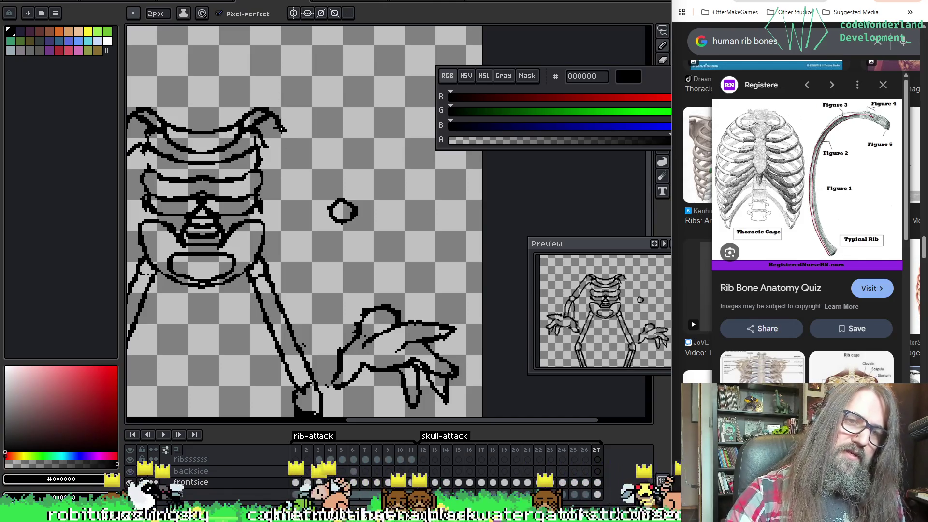
drag(328, 174, 282, 127)
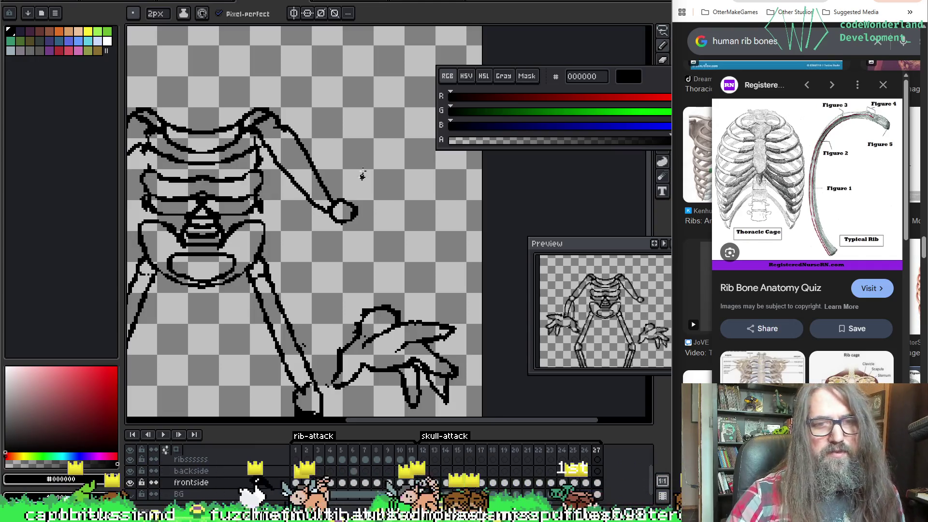
key(b)
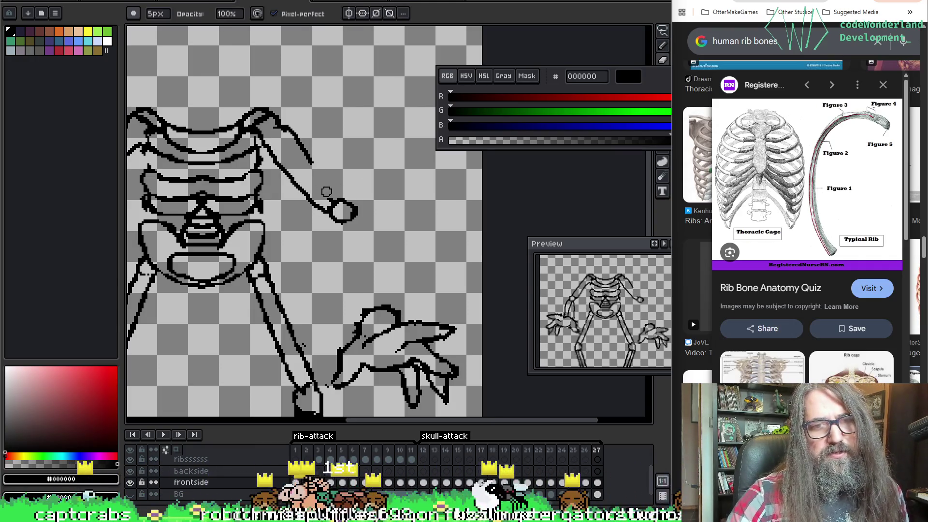
key(e)
drag(335, 202, 315, 167)
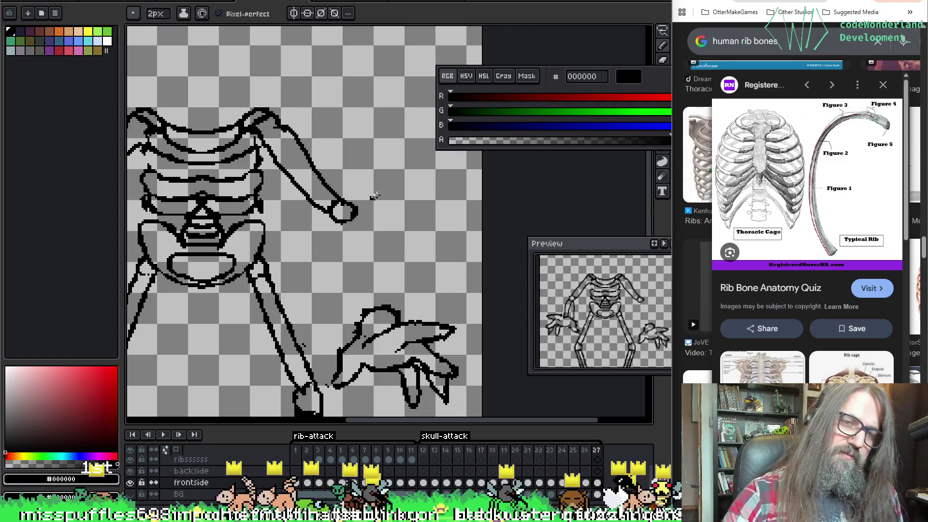
Draw the forearm's two outlines from elbow to hand and clean stray pixels.
mouse_move(378, 261)
mouse_down()
mouse_move(374, 216)
mouse_move(337, 182)
mouse_up()
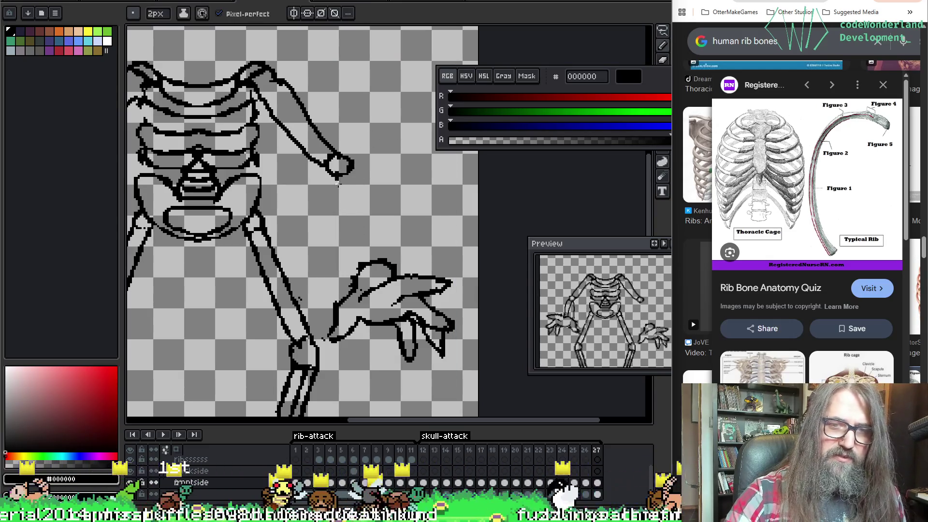
drag(346, 254, 351, 239)
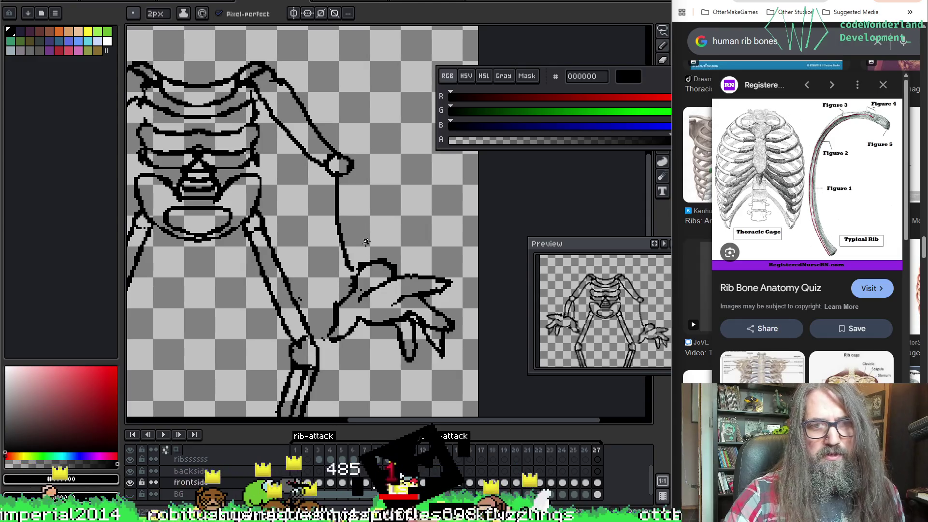
drag(350, 166, 378, 225)
key(e)
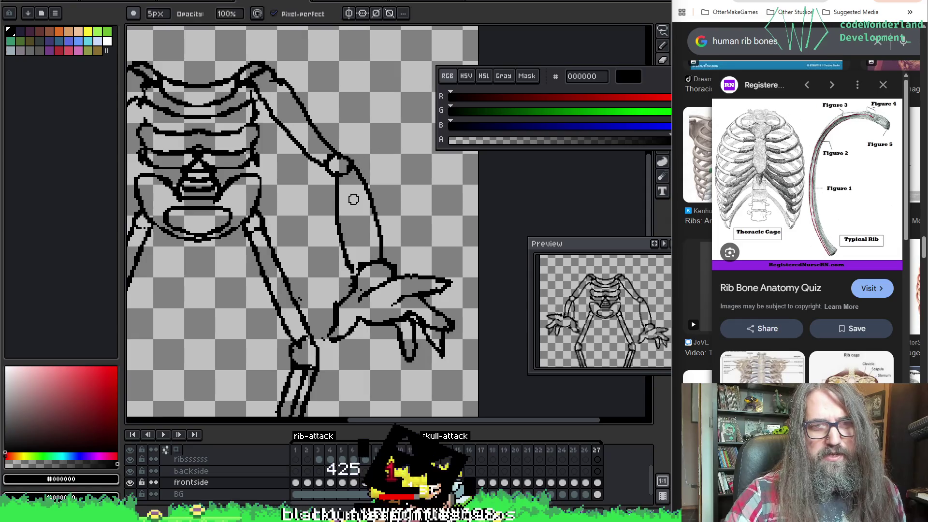
key(b)
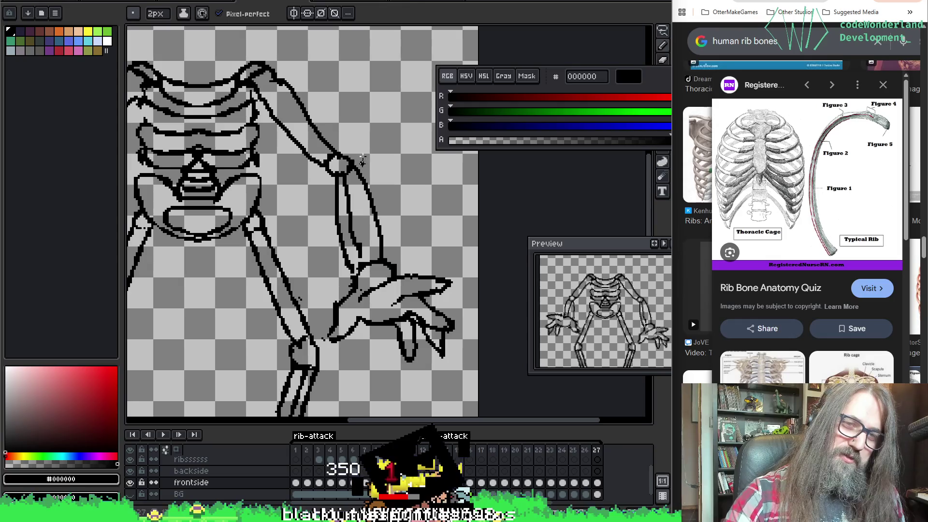
key(e)
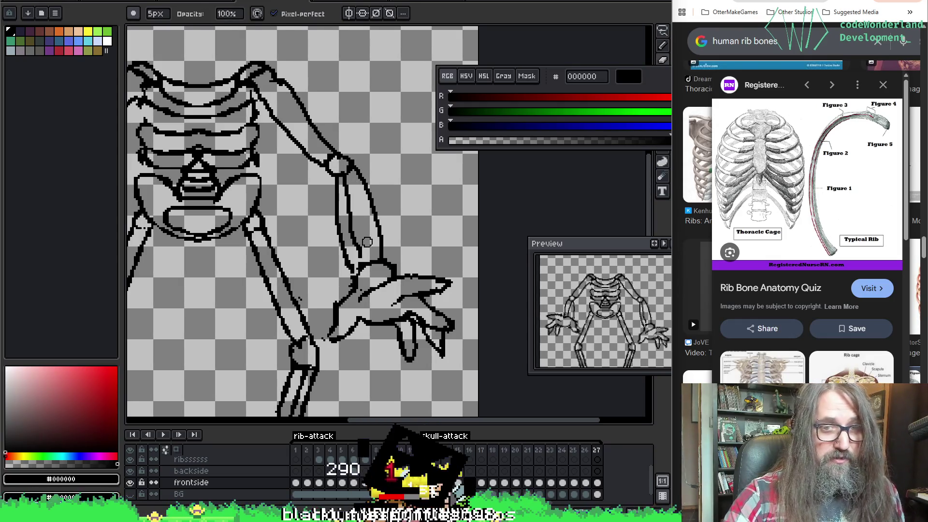
key(b)
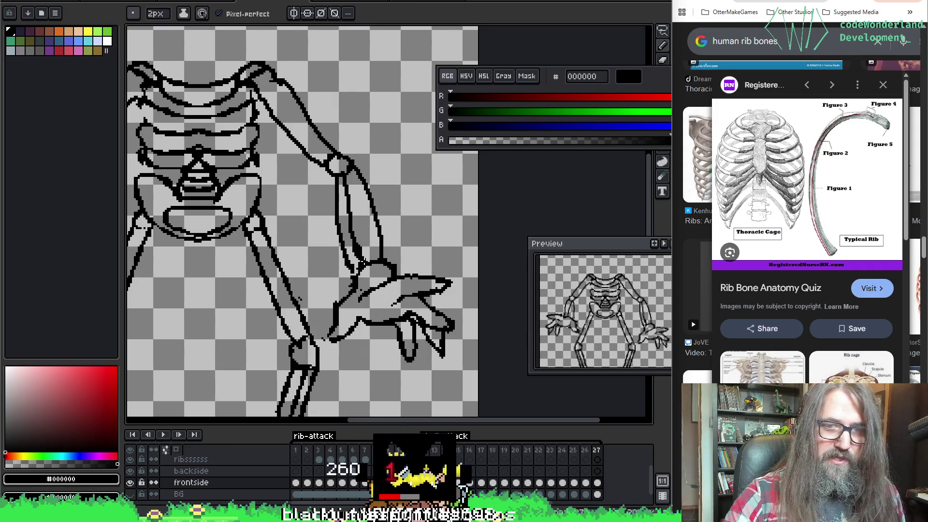
key(e)
key(b)
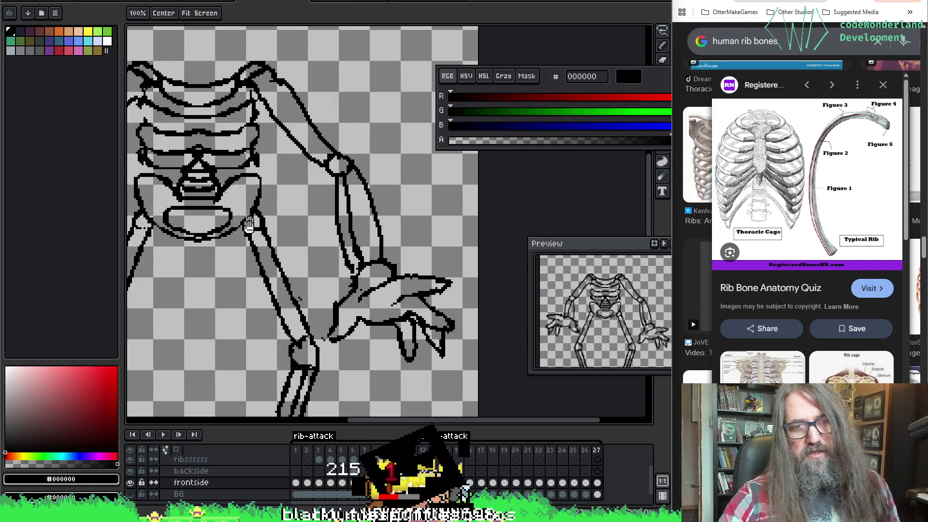
scroll(319, 214, left, 3)
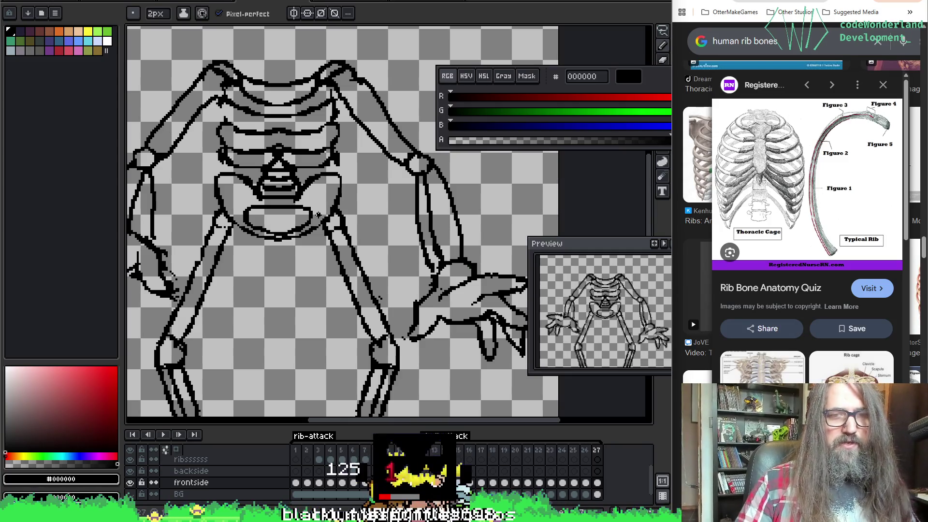
drag(192, 294, 337, 250)
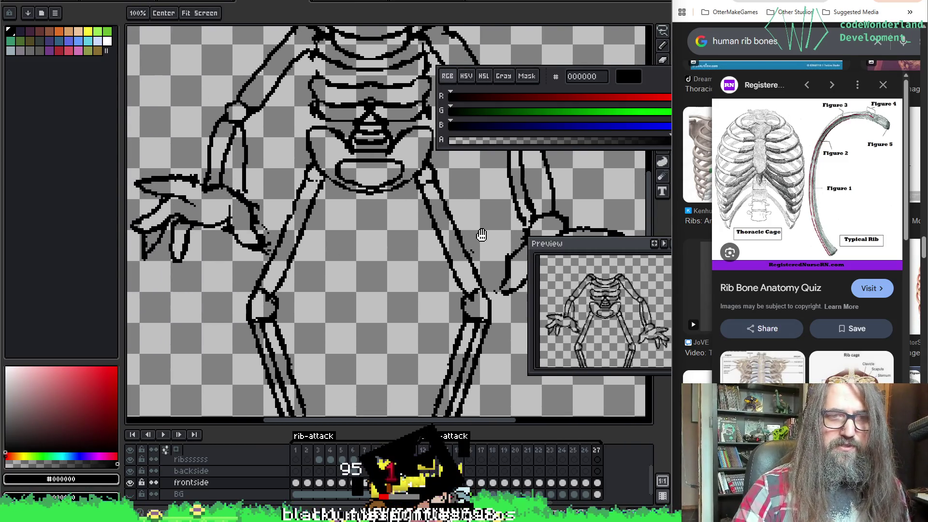
key(Return)
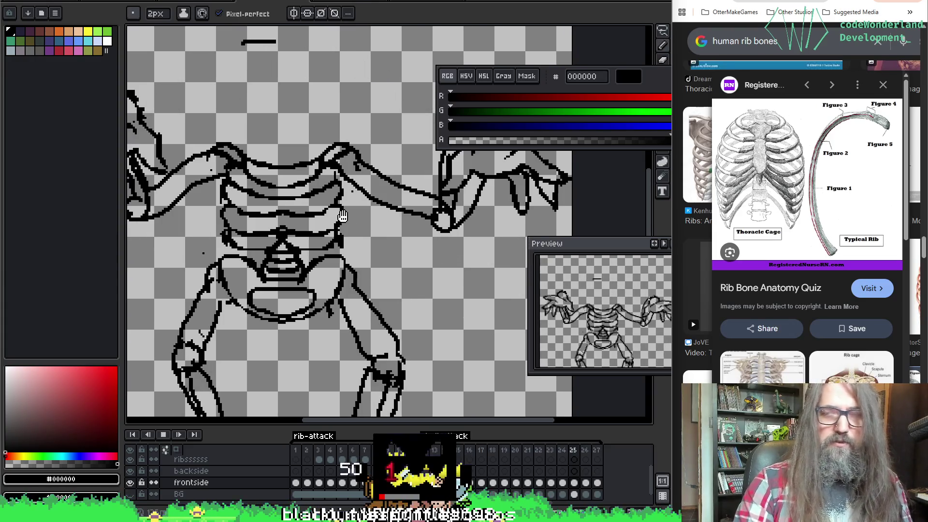
scroll(342, 216, down, 2)
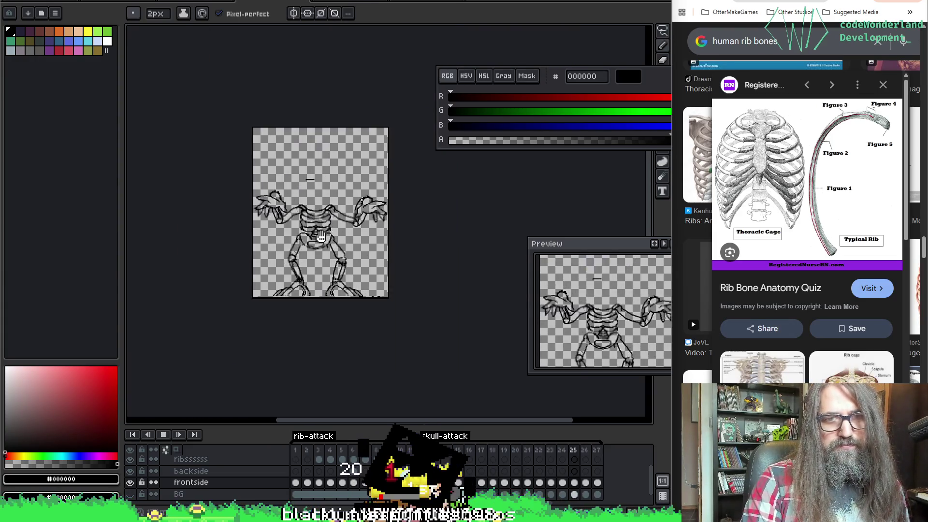
scroll(320, 237, up, 1)
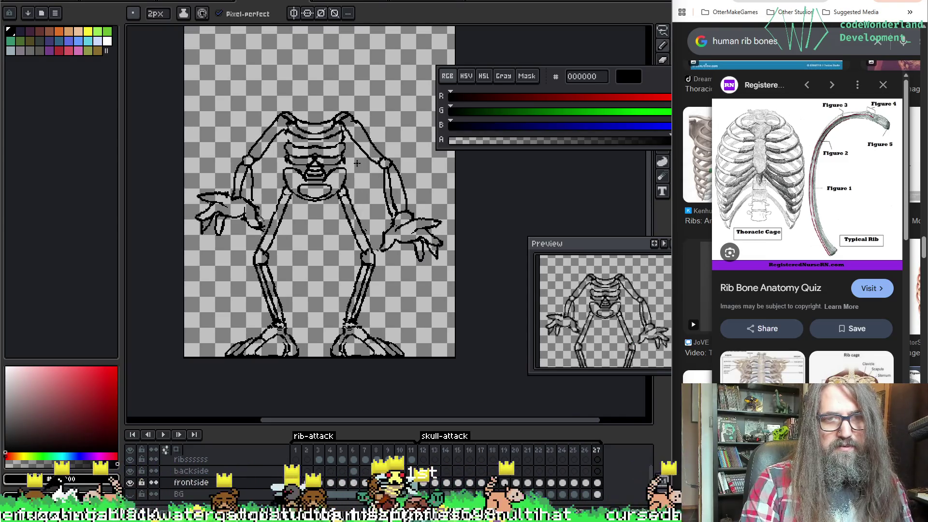
scroll(315, 162, up, 1)
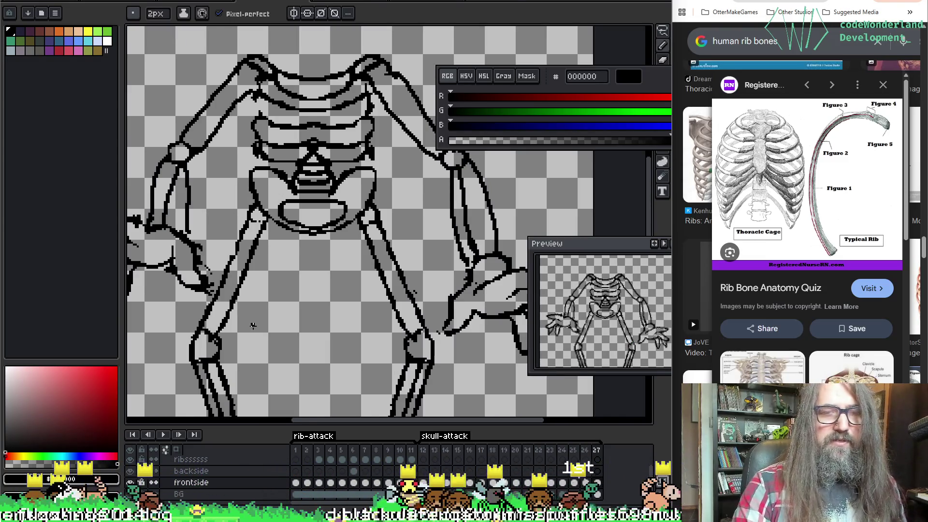
key(m)
scroll(244, 328, down, 1)
scroll(244, 328, up, 1)
scroll(247, 148, down, 1)
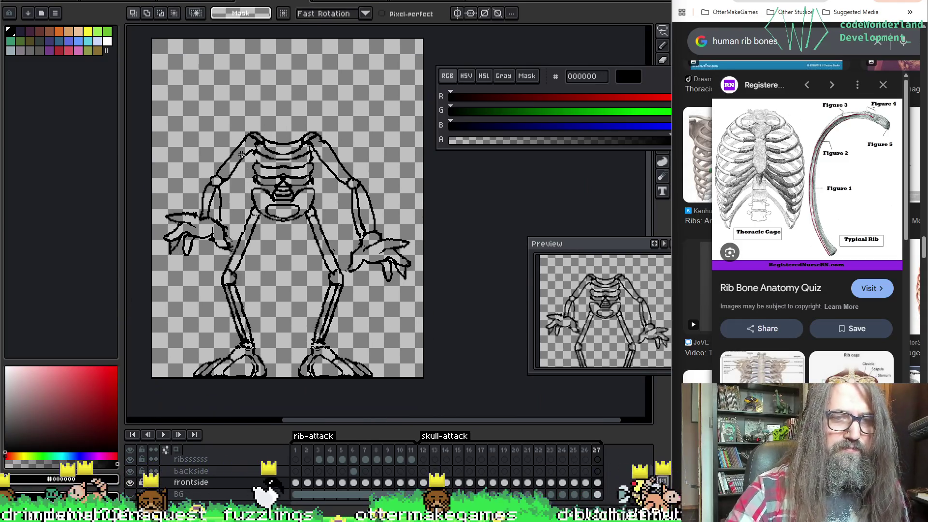
drag(156, 244, 201, 272)
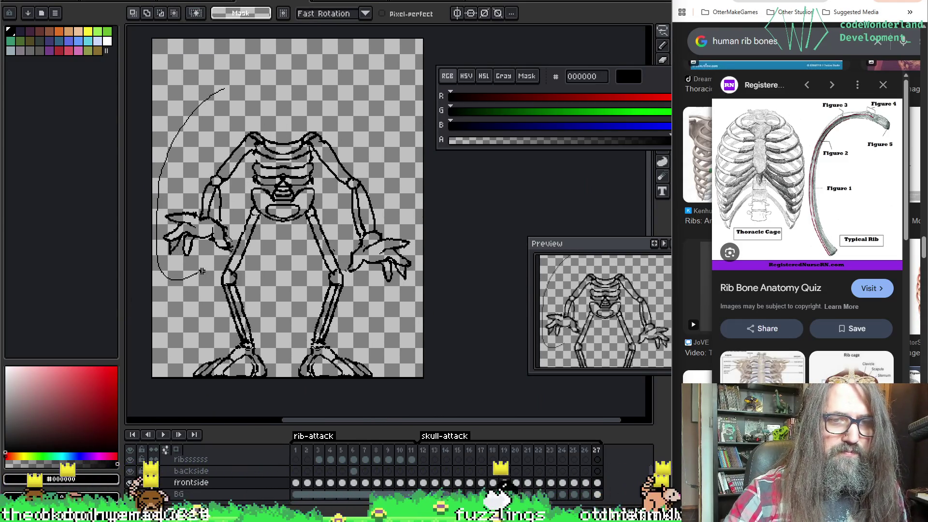
key(Escape)
key(Return)
key(Return)
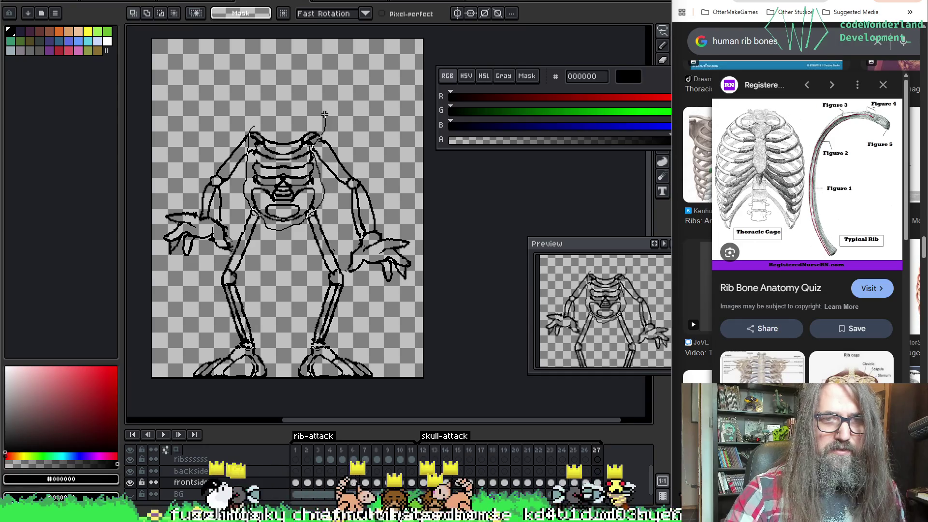
drag(326, 121, 326, 125)
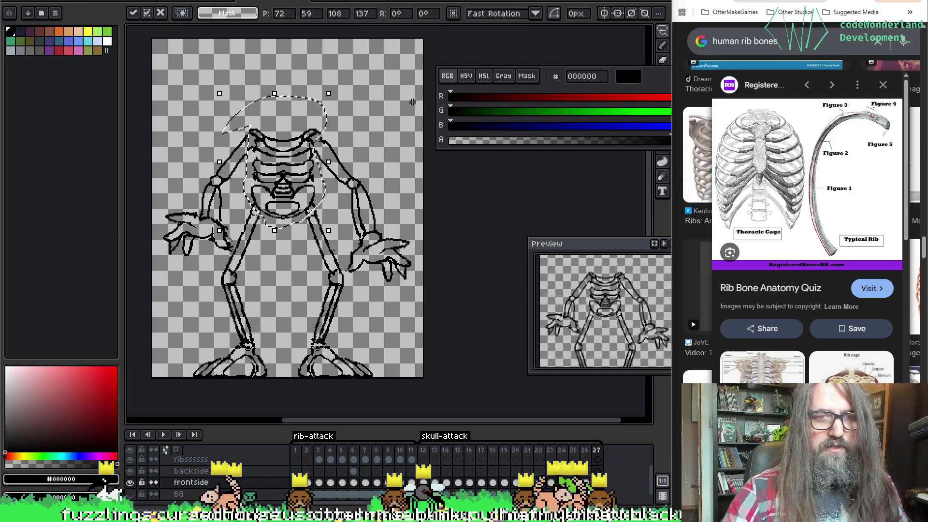
key(Return)
key(Return)
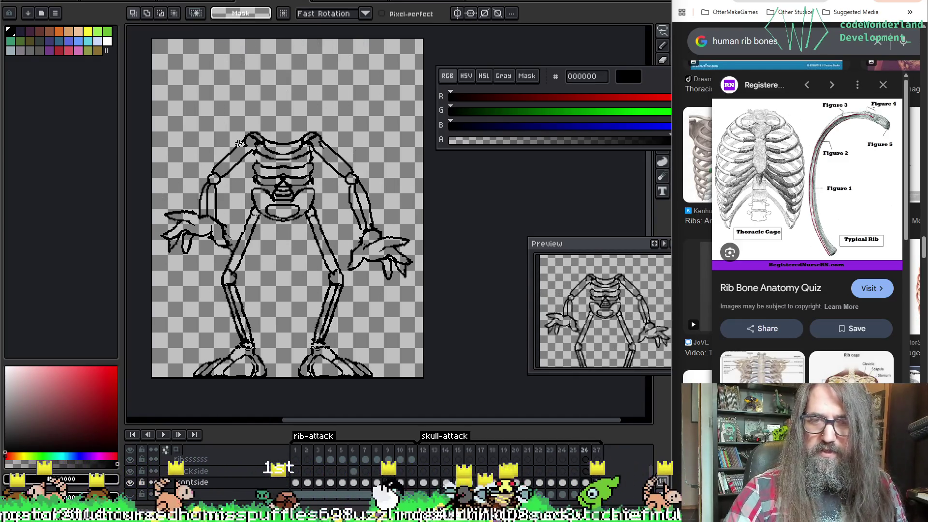
scroll(215, 185, up, 1)
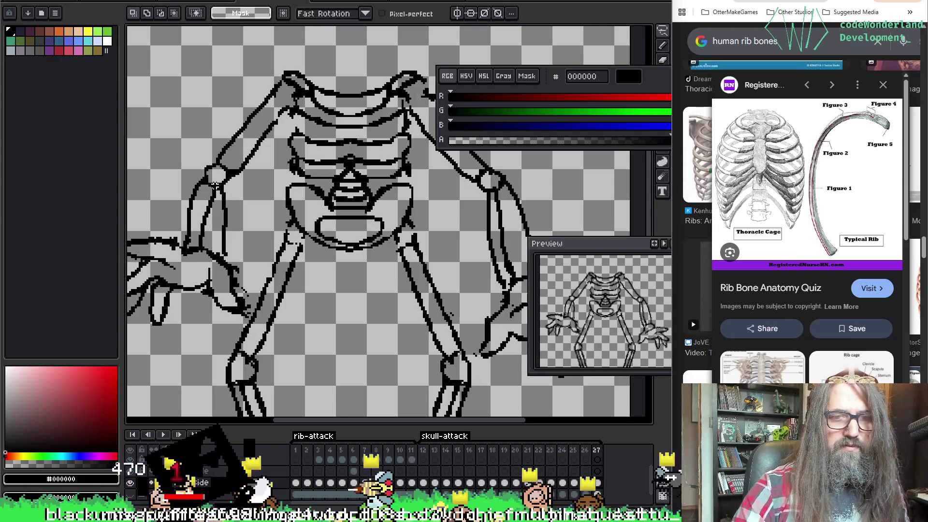
key(b)
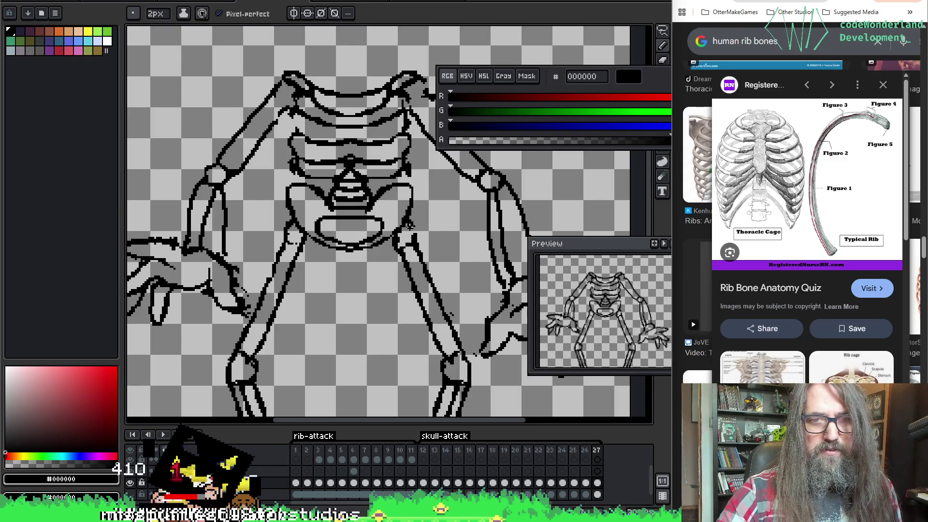
key(e)
scroll(421, 228, down, 3)
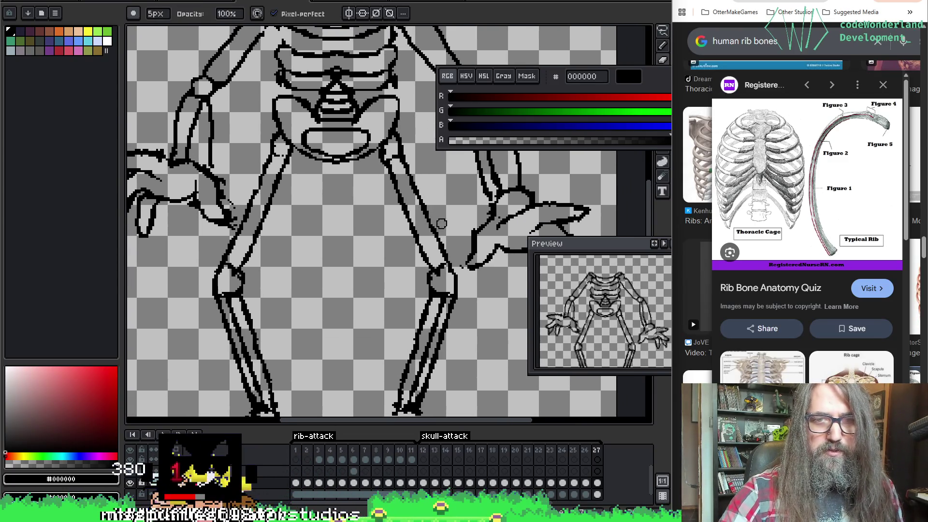
scroll(460, 272, down, 1)
scroll(377, 218, up, 1)
scroll(355, 218, up, 1)
key(b)
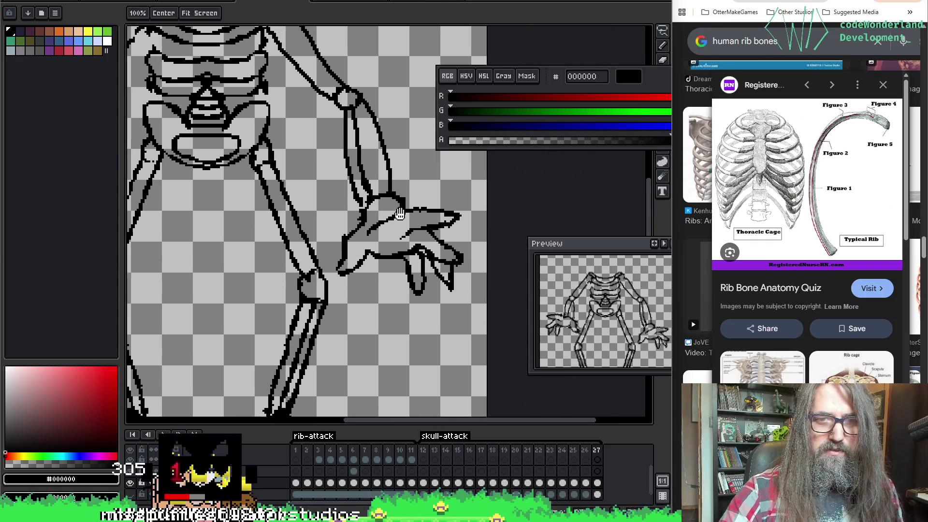
scroll(385, 218, up, 3)
scroll(348, 188, left, 3)
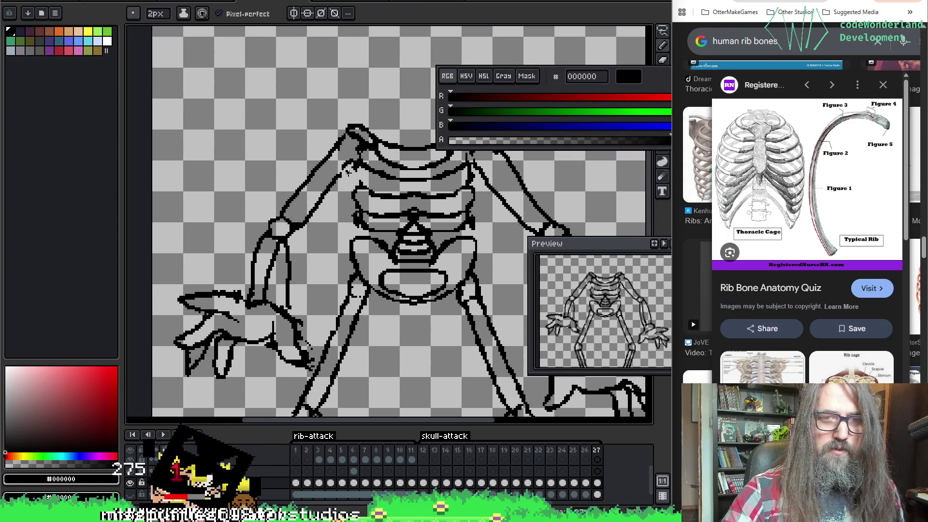
scroll(337, 176, down, 1)
scroll(322, 156, up, 2)
scroll(345, 106, down, 1)
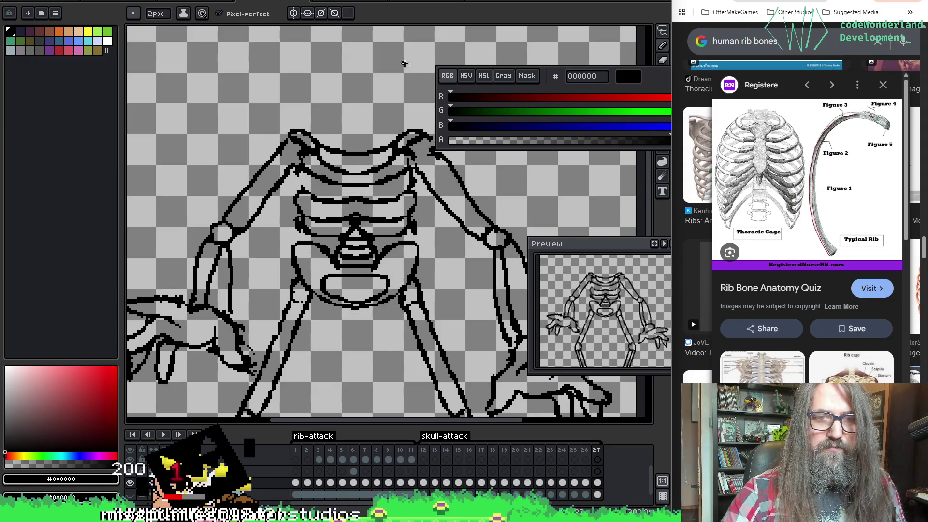
key(e)
scroll(298, 194, down, 3)
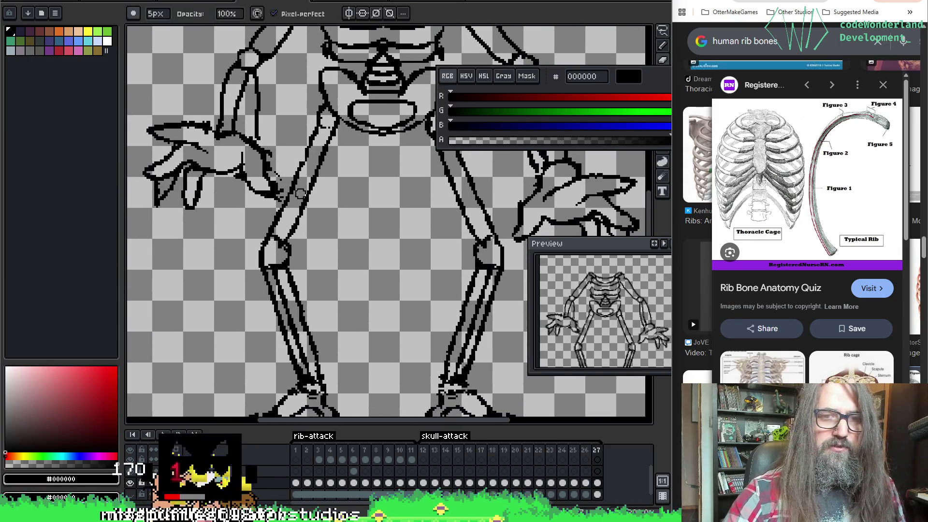
key(q)
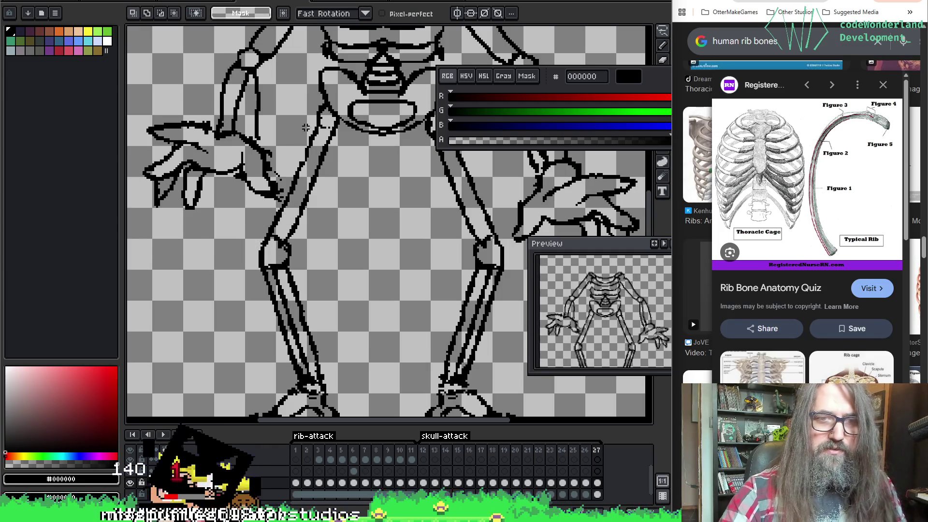
Wipe the left thigh outline and both old thin lower-leg lines with the 8px eraser.
key(b)
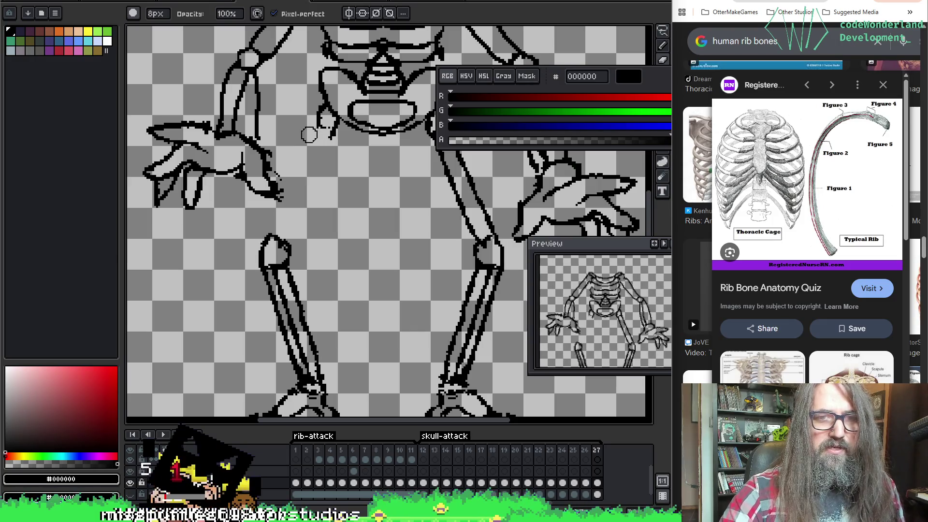
mouse_move(297, 276)
mouse_down()
mouse_move(270, 281)
mouse_move(298, 366)
mouse_up()
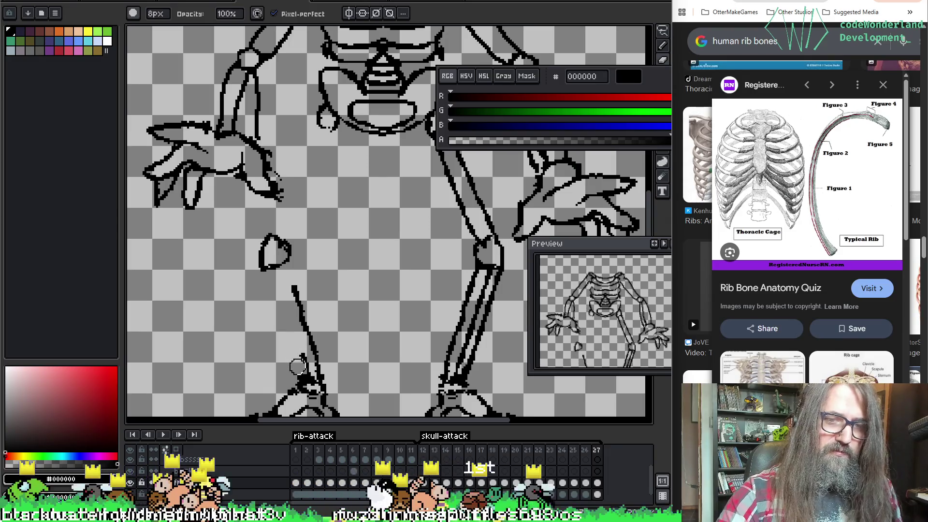
mouse_move(293, 289)
mouse_down()
mouse_move(315, 357)
mouse_move(321, 339)
mouse_move(263, 295)
mouse_up()
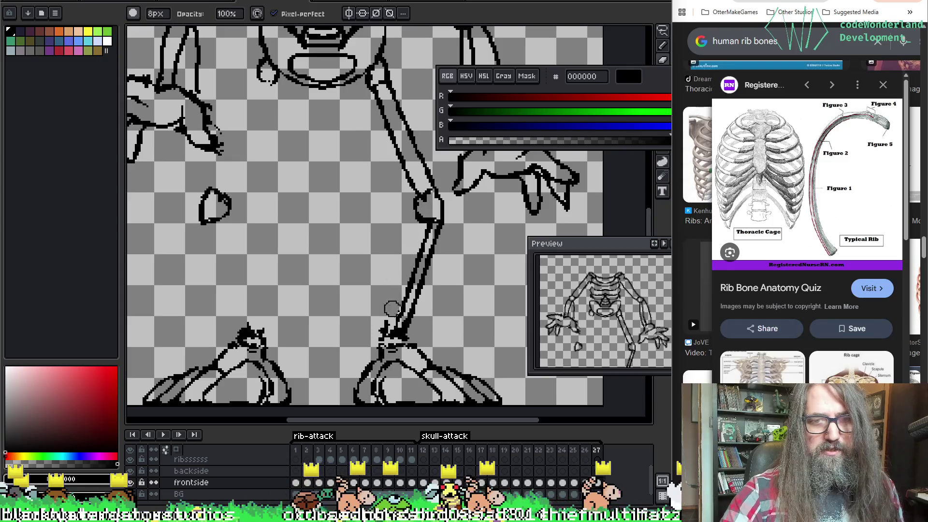
drag(388, 324, 423, 258)
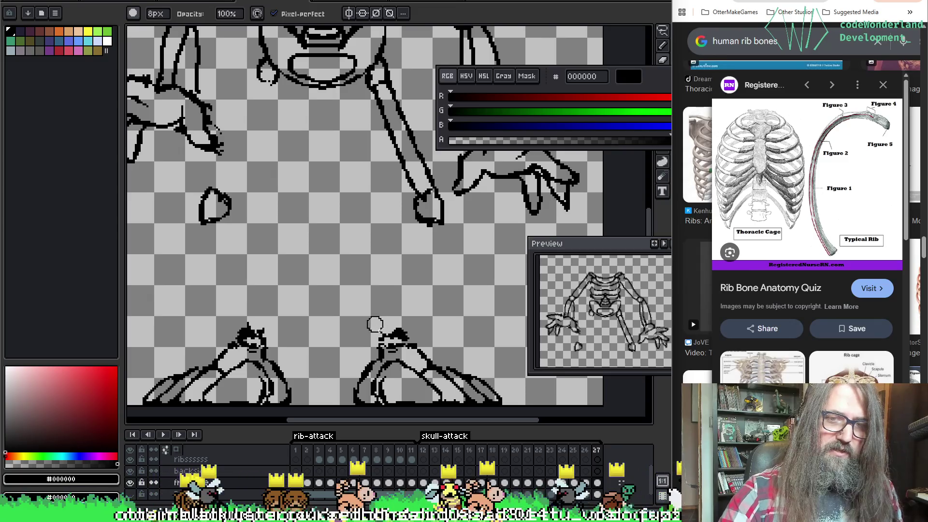
key(b)
scroll(386, 227, up, 2)
key(e)
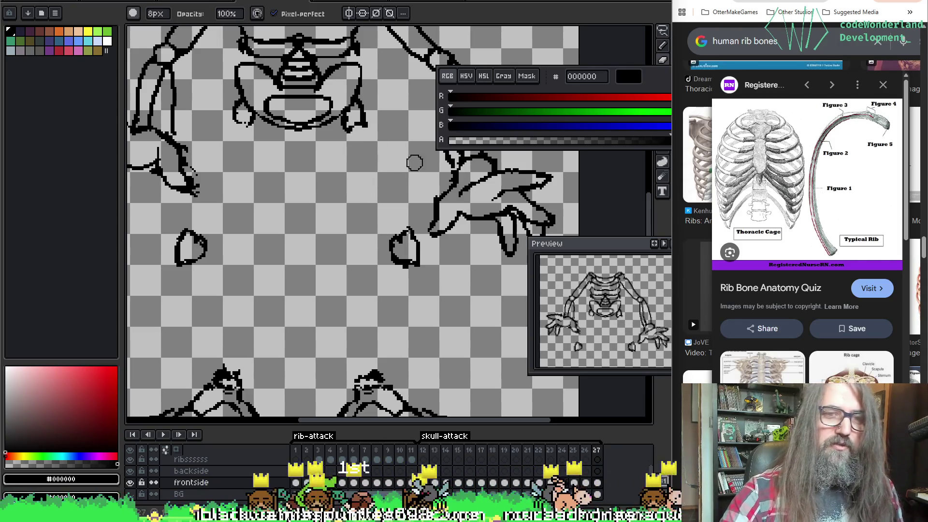
key(b)
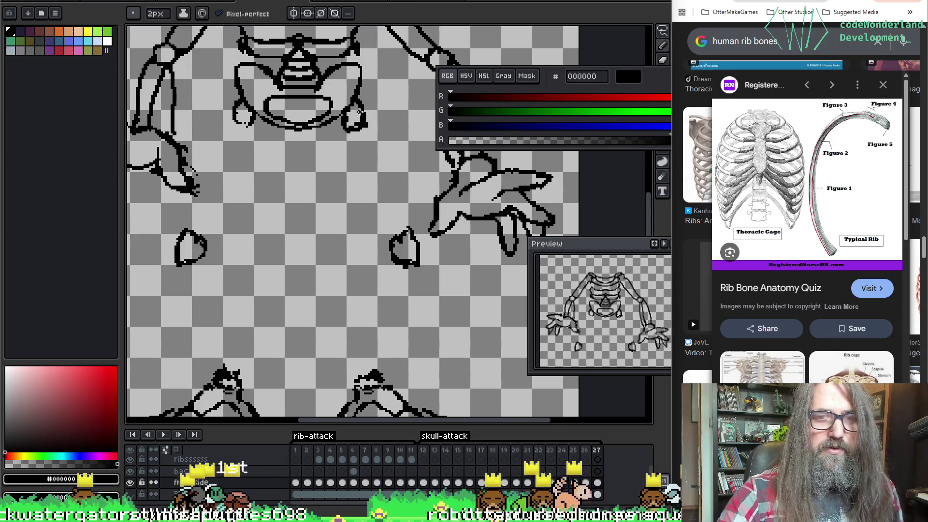
key(e)
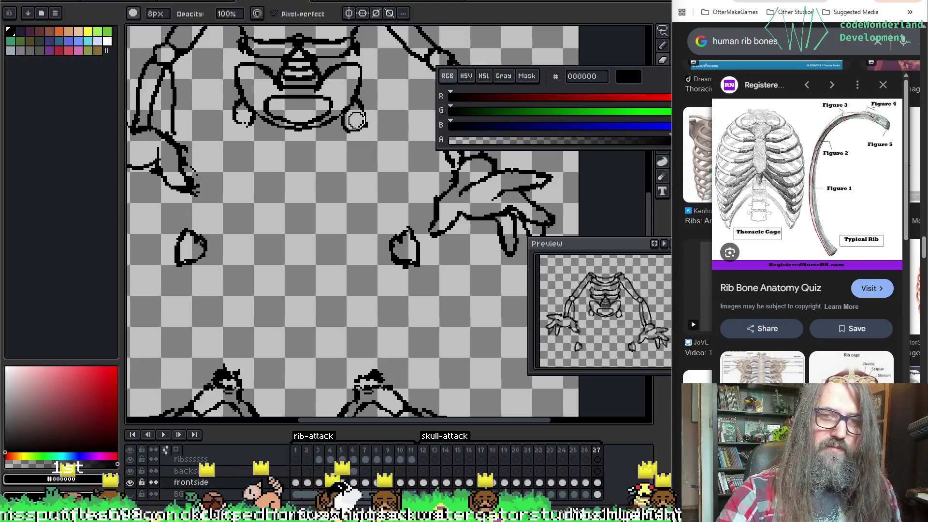
key(b)
scroll(377, 146, left, 1)
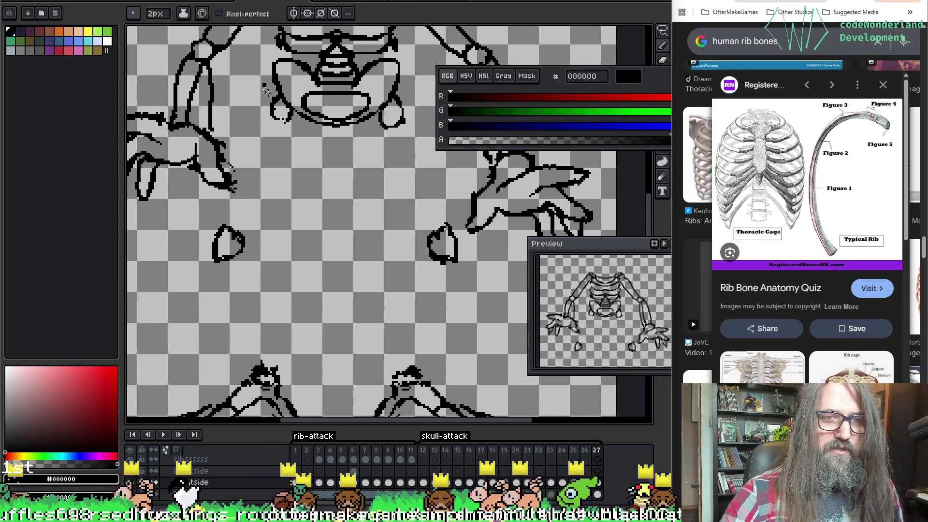
scroll(363, 102, left, 1)
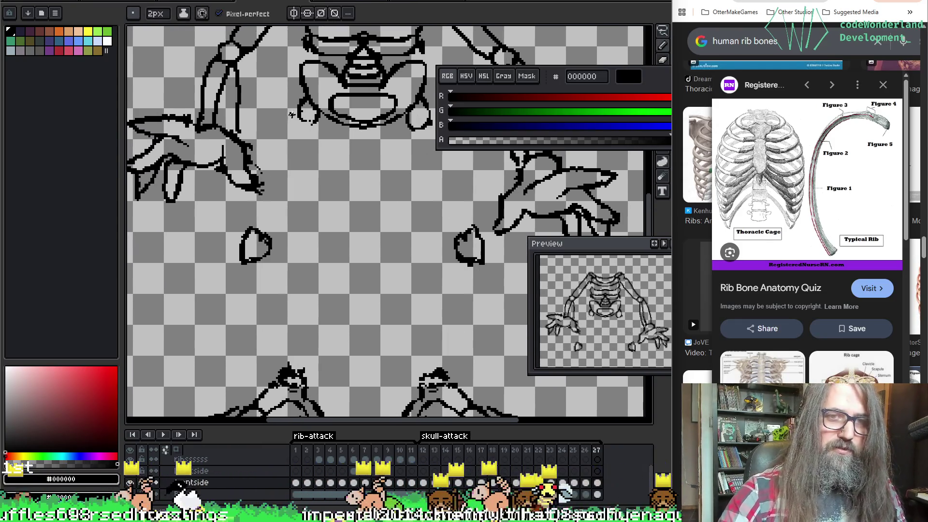
key(m)
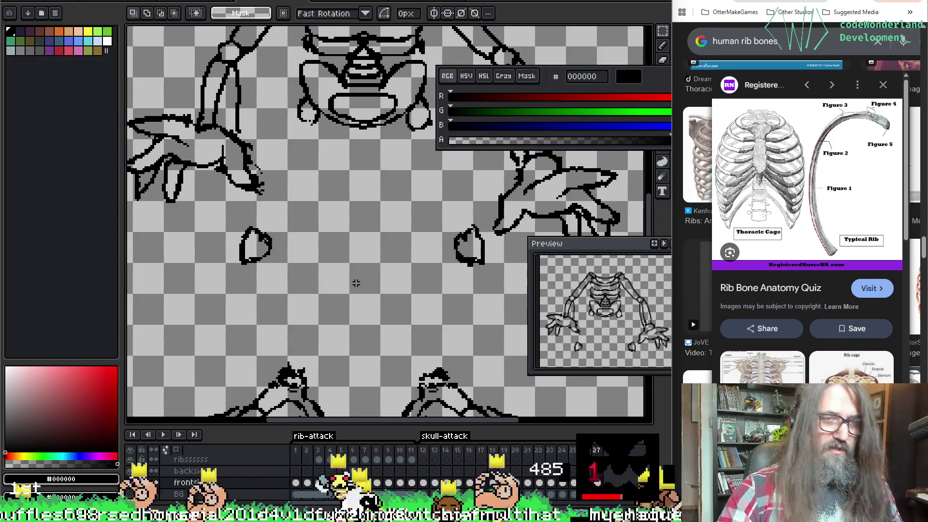
Marquee the area around both knee caps and turn on onion skin to see the neighbouring legs.
mouse_move(215, 210)
mouse_down()
mouse_move(399, 279)
mouse_move(498, 290)
mouse_up()
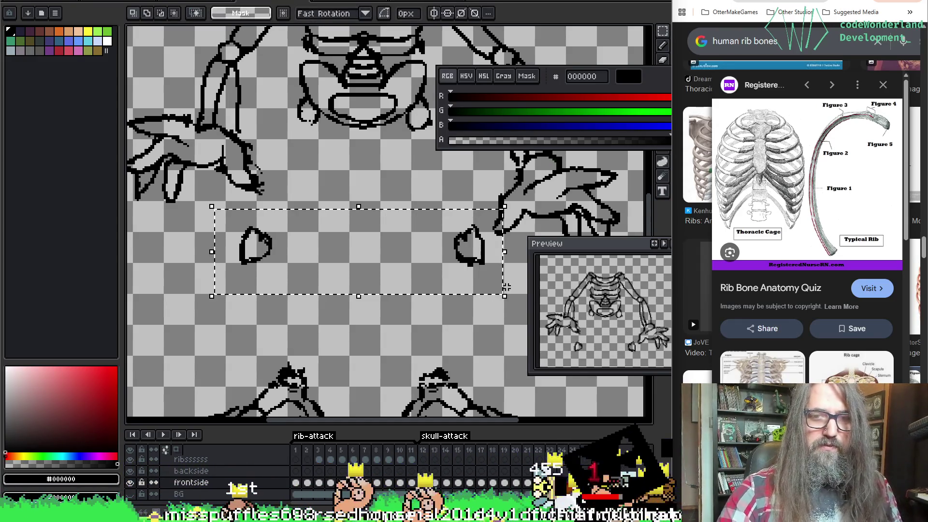
click(217, 200)
drag(217, 199, 494, 302)
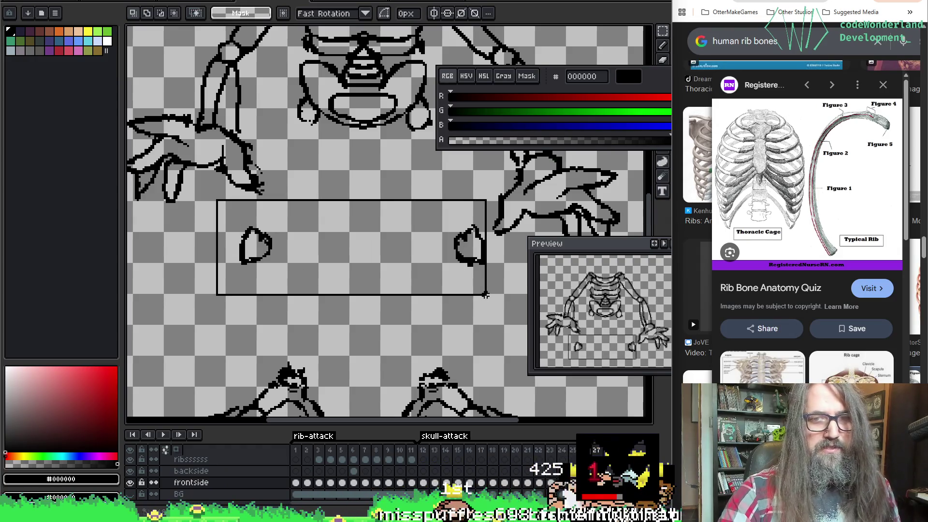
key(shift+p)
key(Escape)
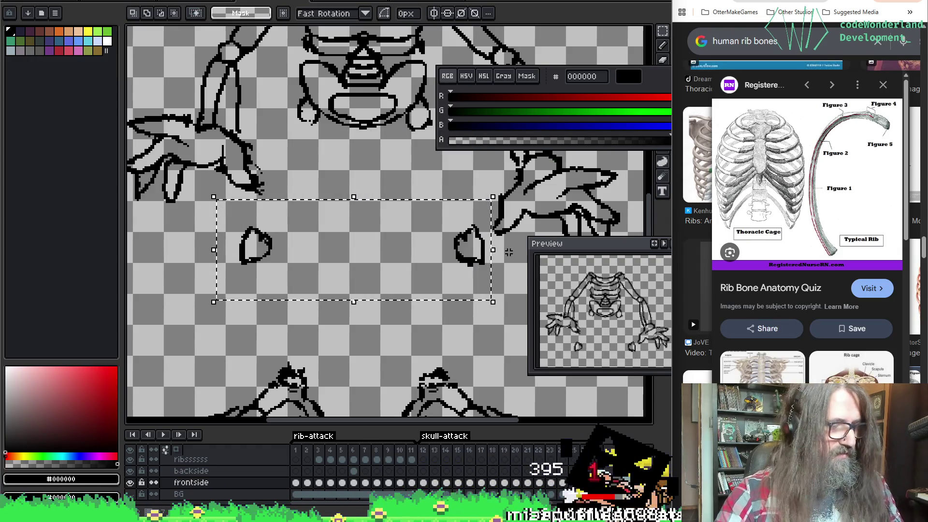
key(F3)
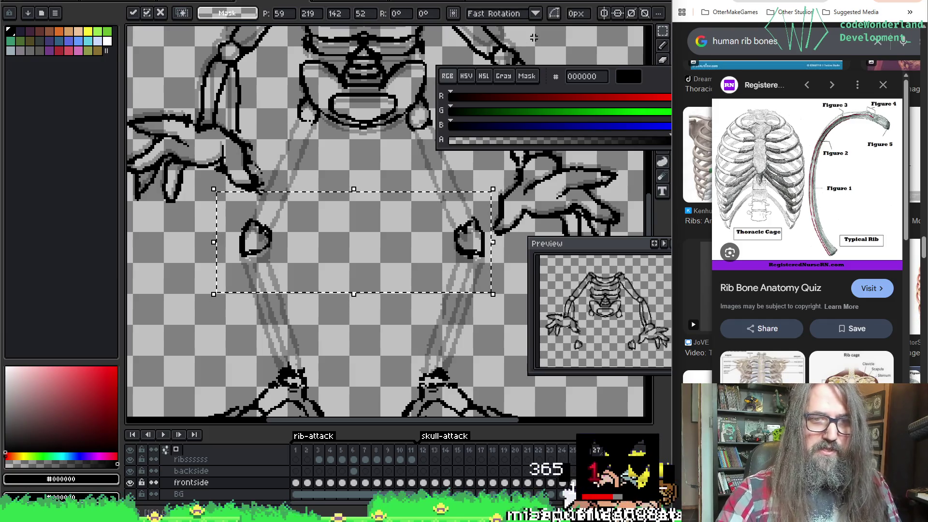
click(240, 275)
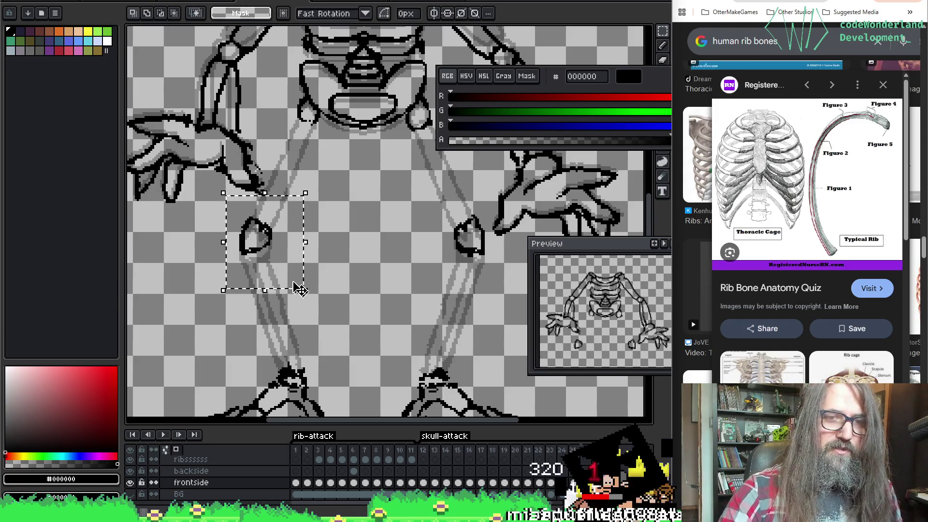
Nudge the left and right knee caps over the ghosted leg bones and deselect.
drag(290, 265, 298, 268)
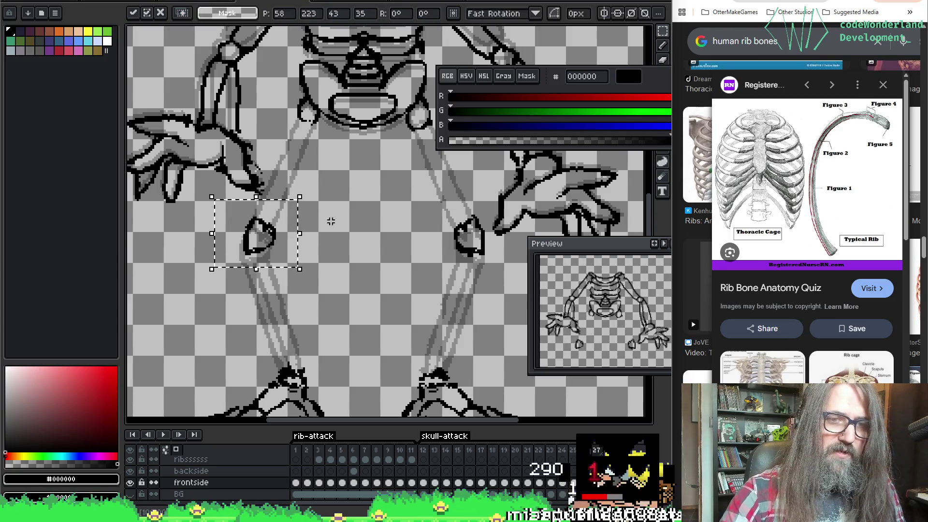
mouse_move(435, 198)
mouse_down()
mouse_move(488, 261)
mouse_move(489, 279)
mouse_up()
key(Return)
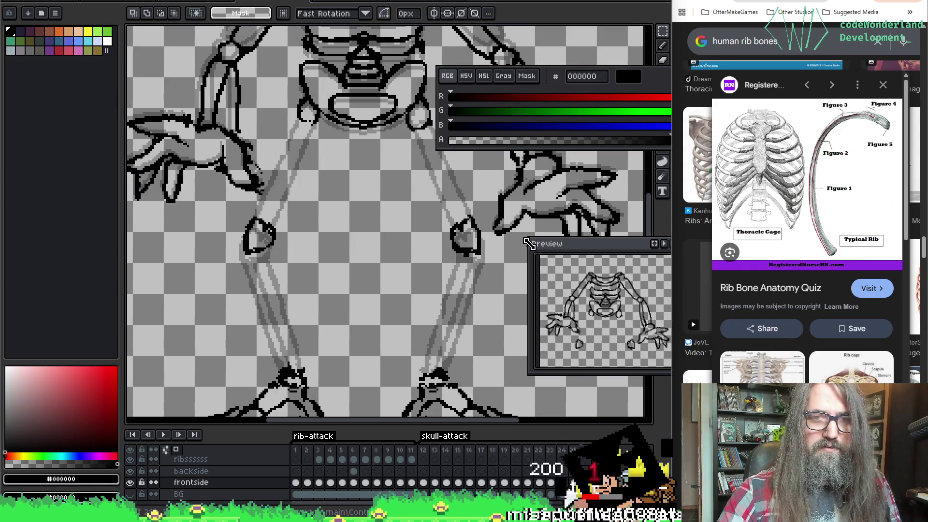
key(b)
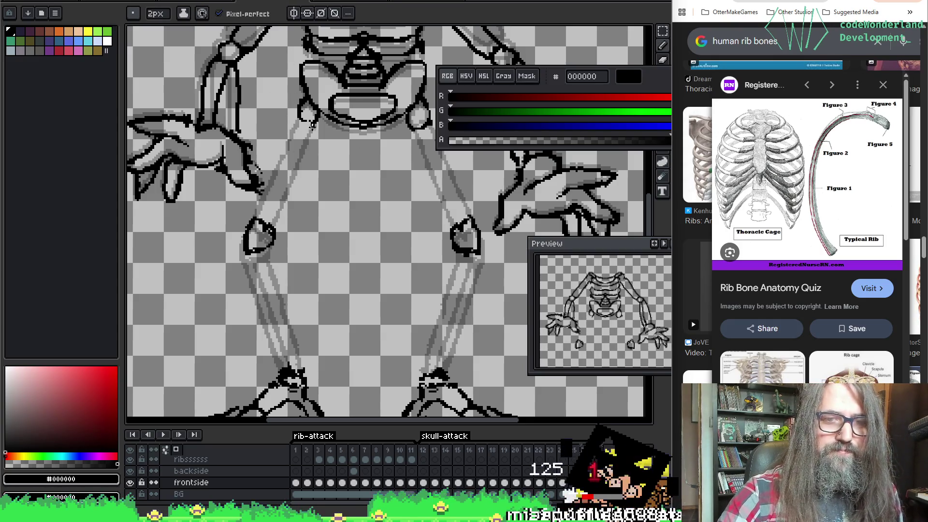
Draw the left thigh outline from the pelvis and both right thigh outlines to the knee.
key(ctrl+z)
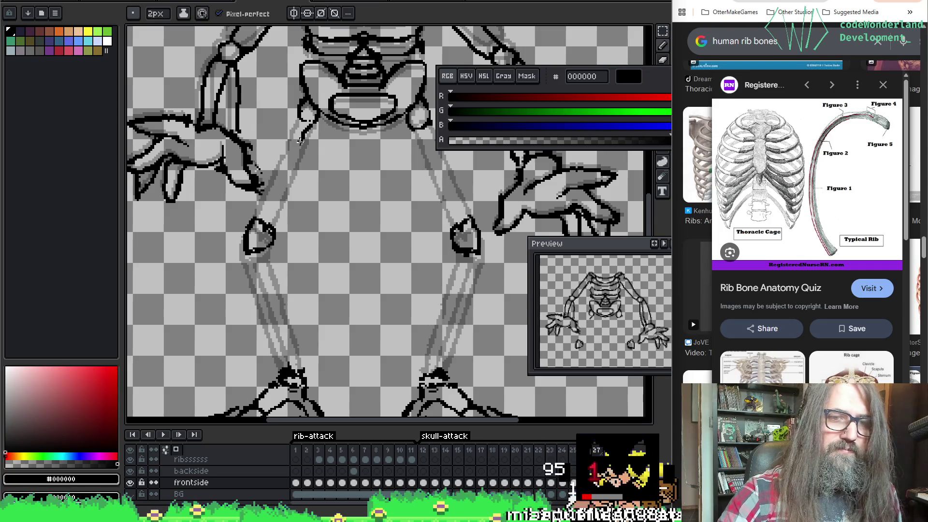
key(ctrl+z)
drag(312, 121, 289, 174)
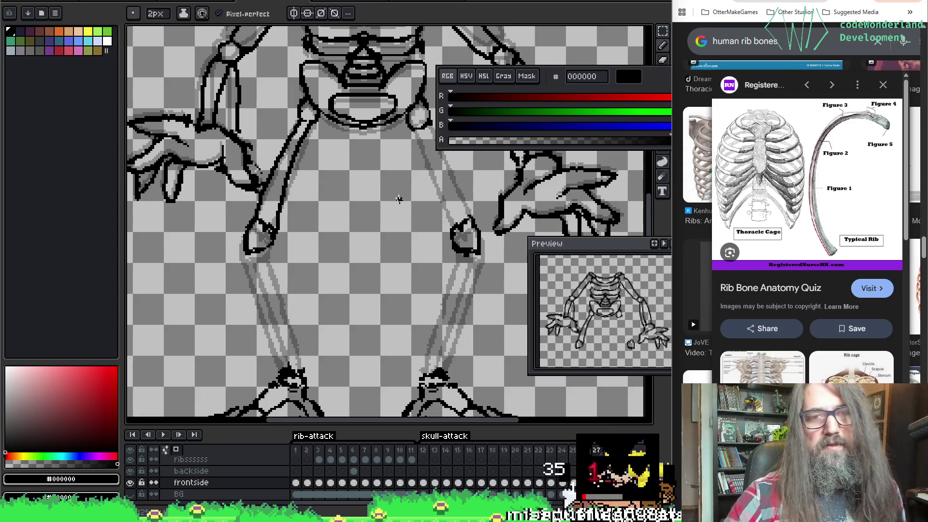
drag(404, 205, 368, 220)
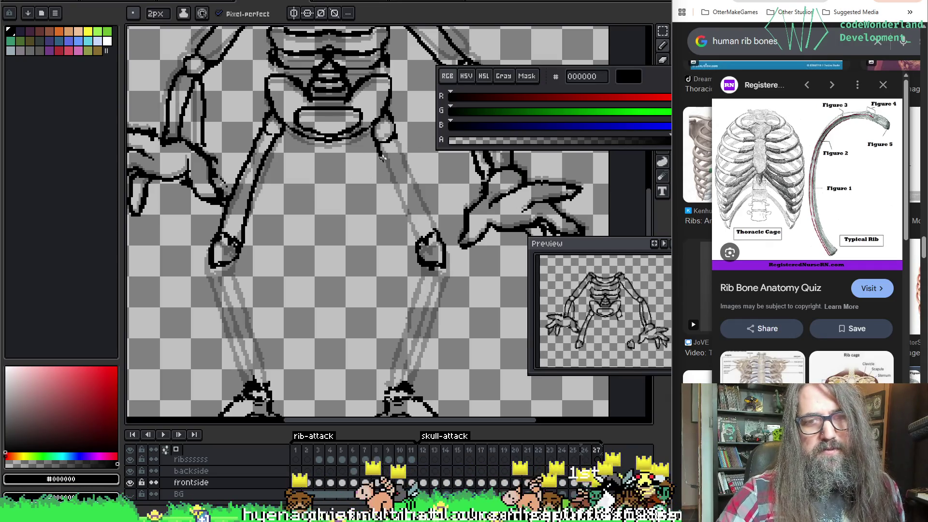
drag(382, 149, 419, 234)
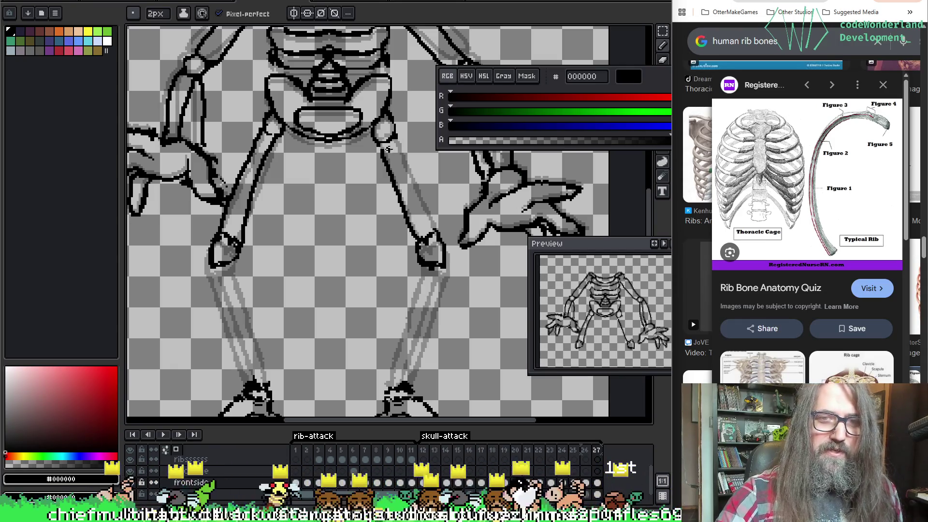
drag(405, 150, 438, 233)
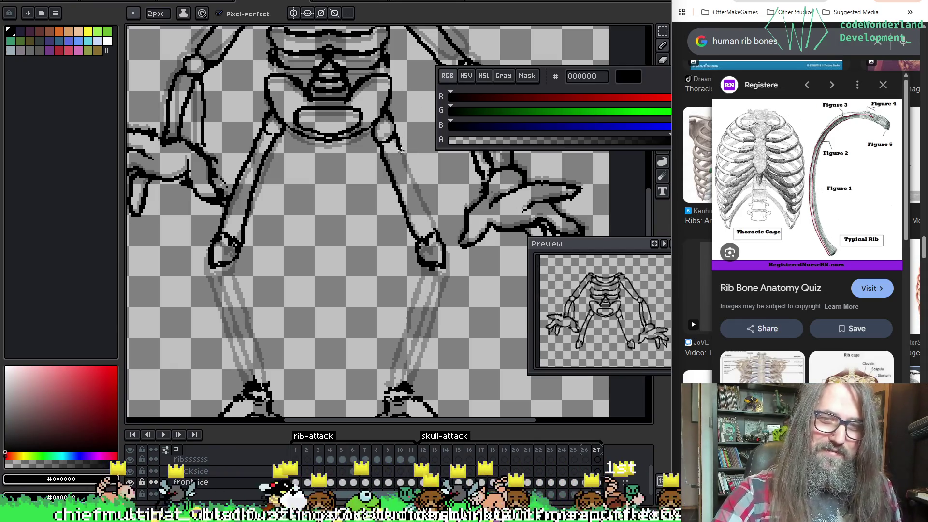
scroll(379, 254, down, 1)
scroll(290, 247, down, 3)
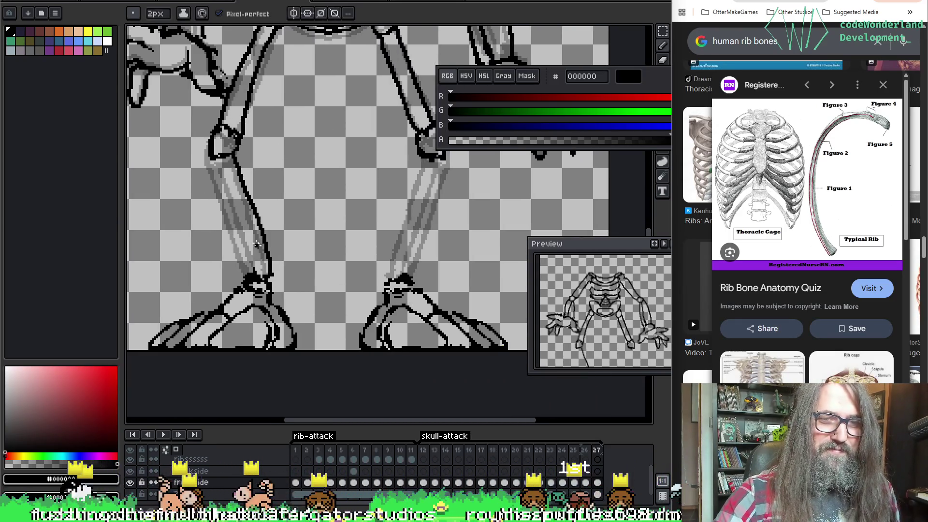
Draw a straight left shin outline from the knee to the foot, then switch to the other sprite.
drag(212, 161, 227, 206)
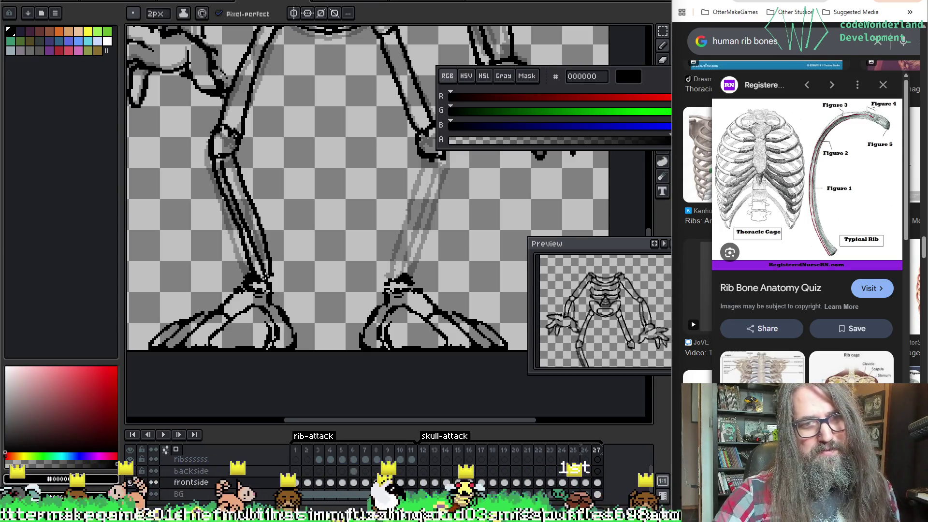
scroll(280, 160, right, 4)
scroll(280, 159, down, 2)
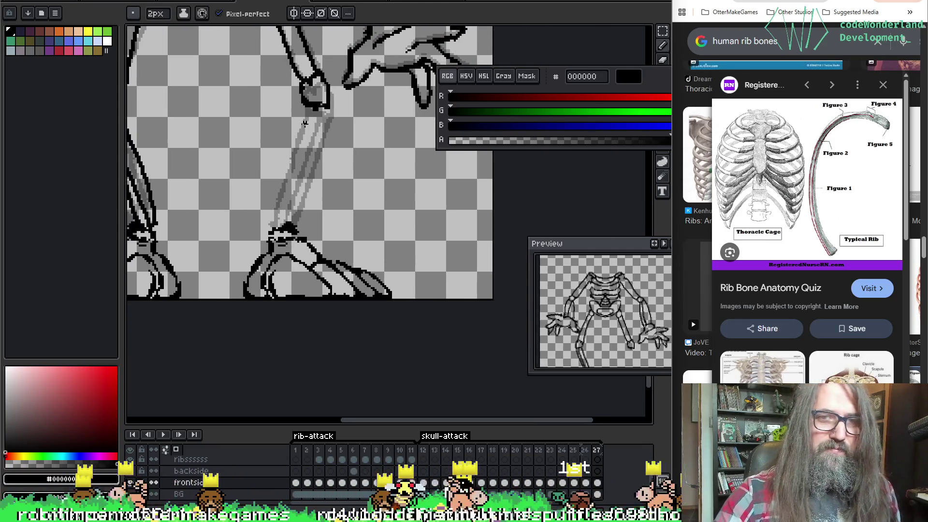
key(ctrl+z)
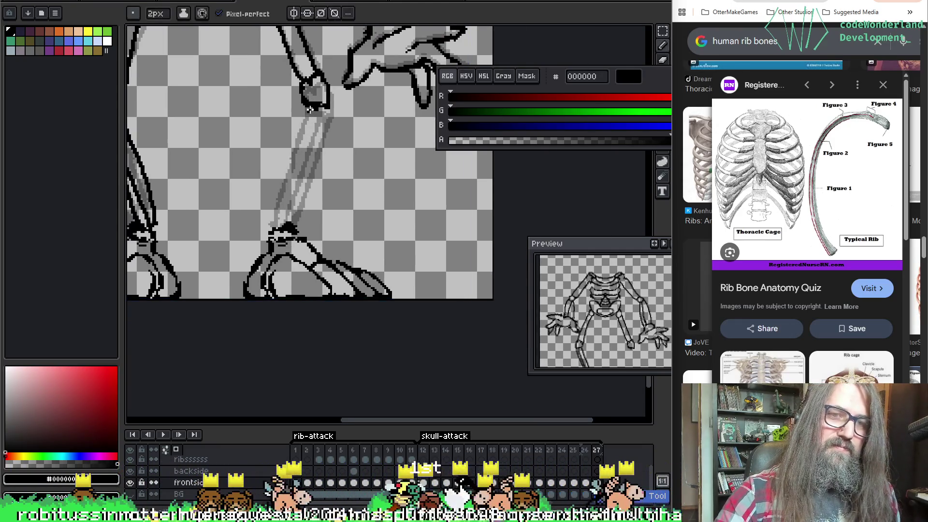
key(ctrl+z)
drag(313, 114, 284, 187)
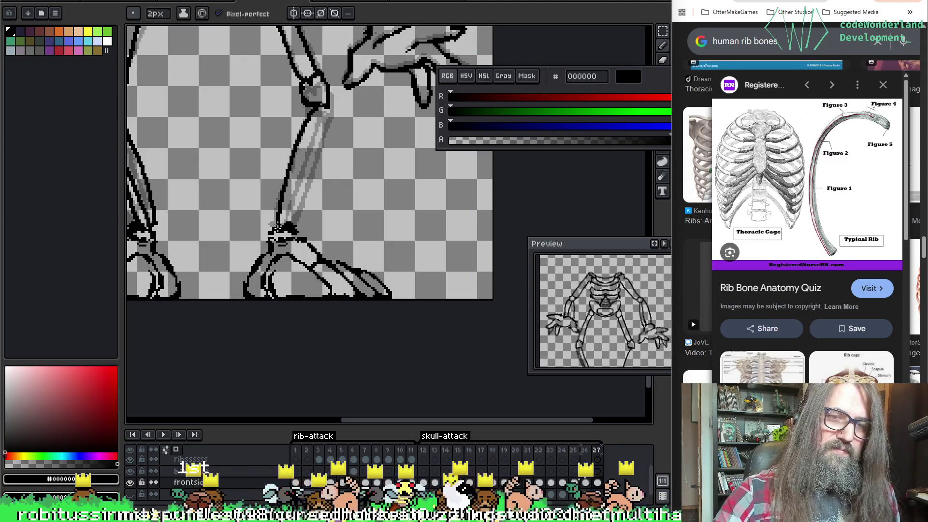
key(ctrl+z)
drag(313, 109, 295, 138)
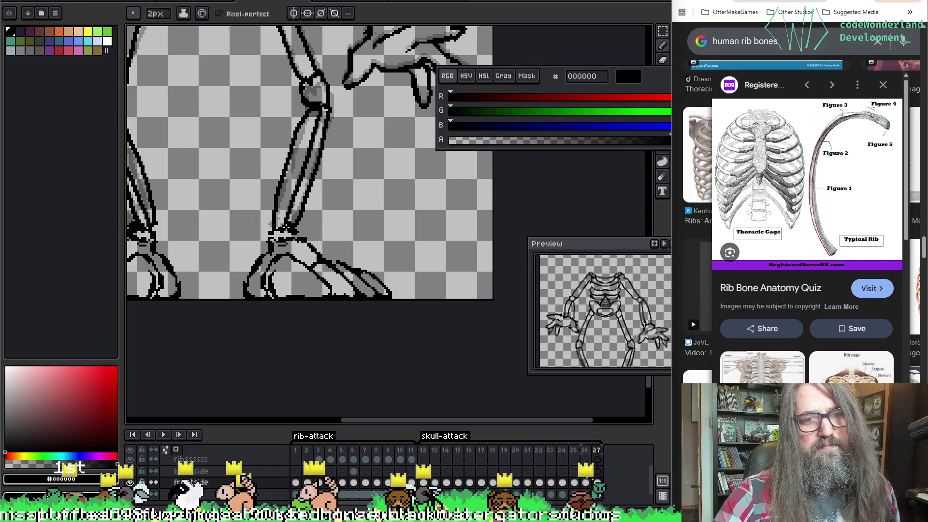
drag(309, 165, 363, 221)
key(ctrl+Tab)
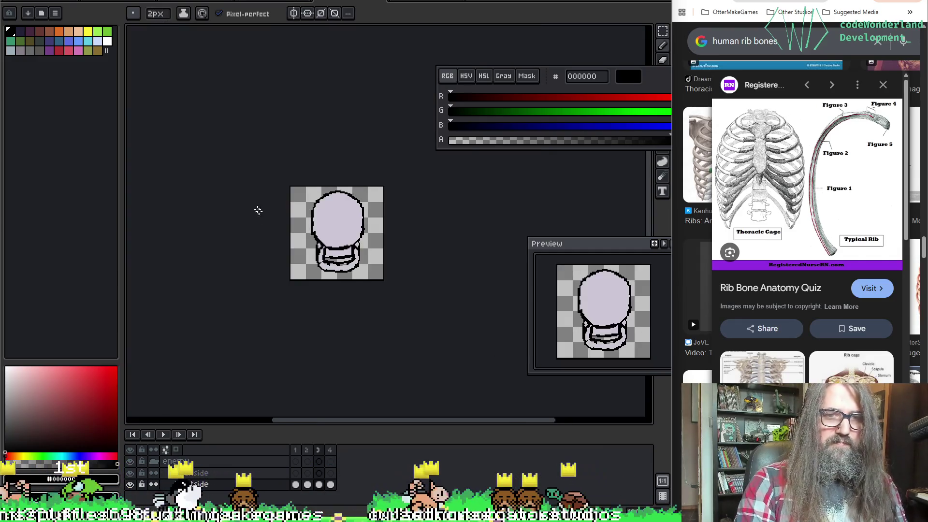
scroll(254, 203, up, 1)
key(ctrl+Tab)
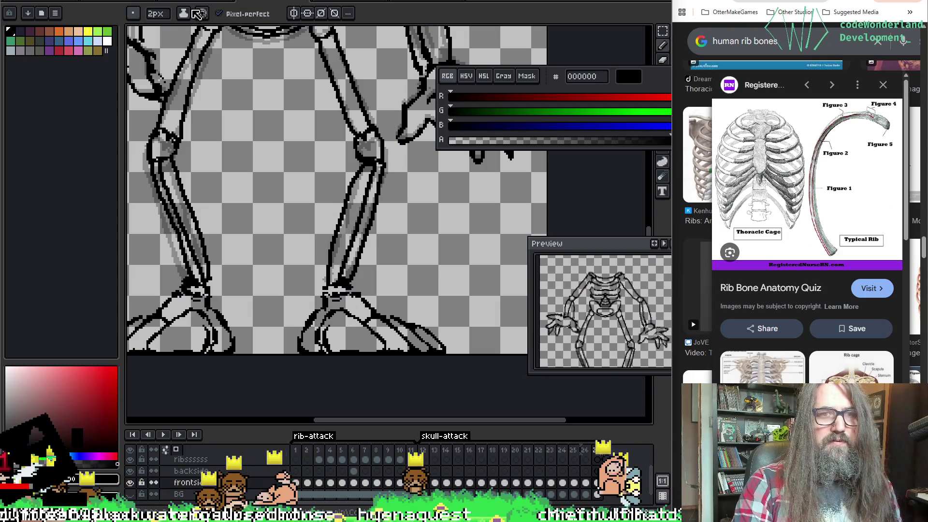
scroll(387, 201, down, 1)
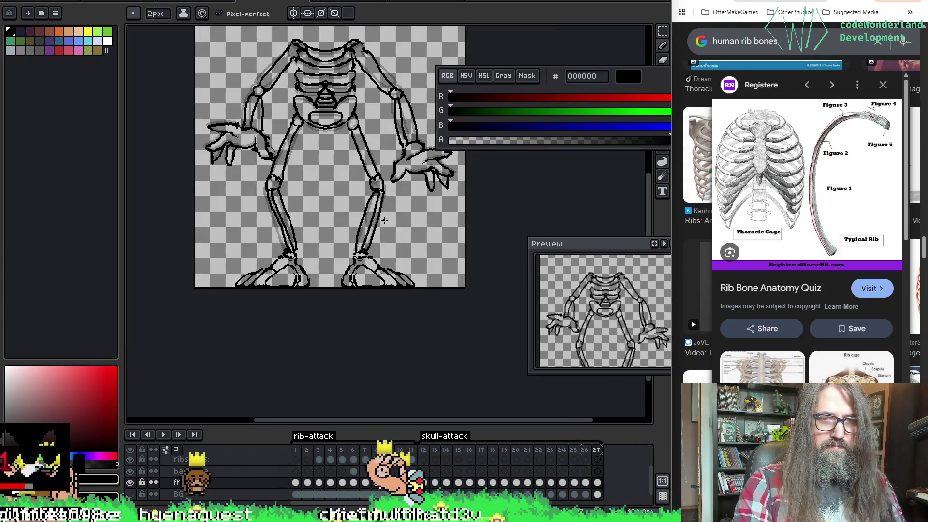
key(Return)
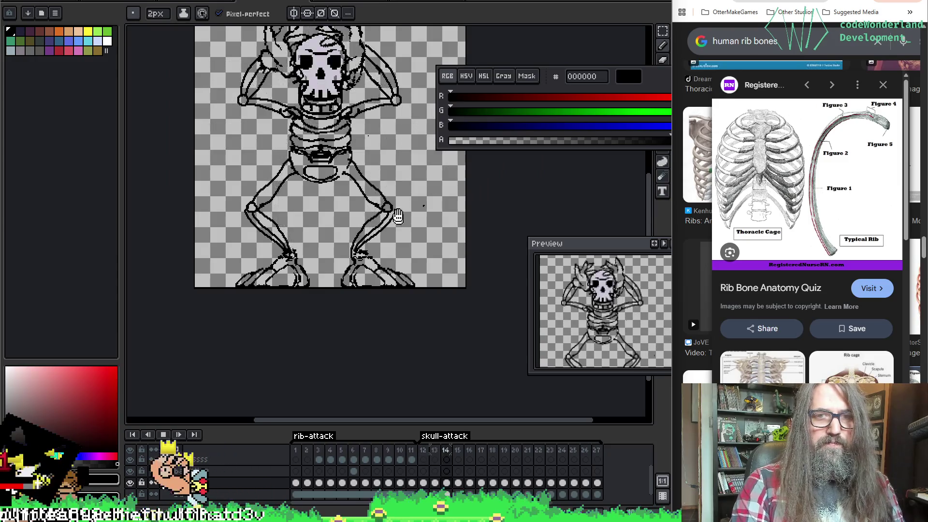
drag(329, 107, 303, 192)
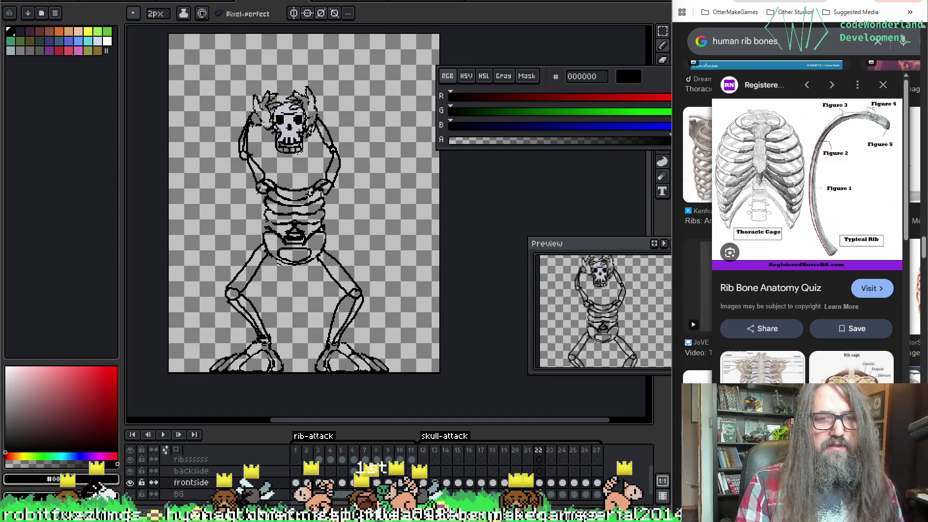
scroll(306, 191, up, 2)
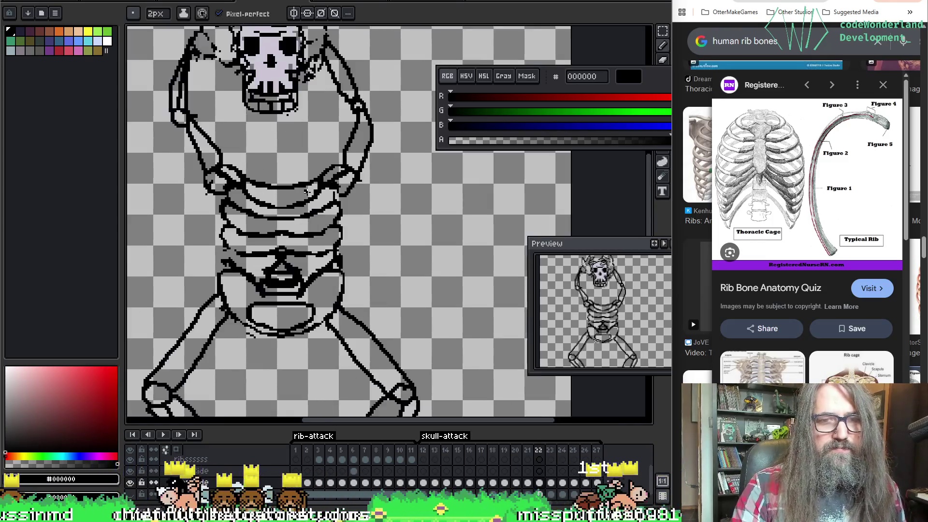
Lasso around frame 22's ribcage, drop it, and add short strokes along the right ribs.
key(v)
scroll(449, 219, left, 1)
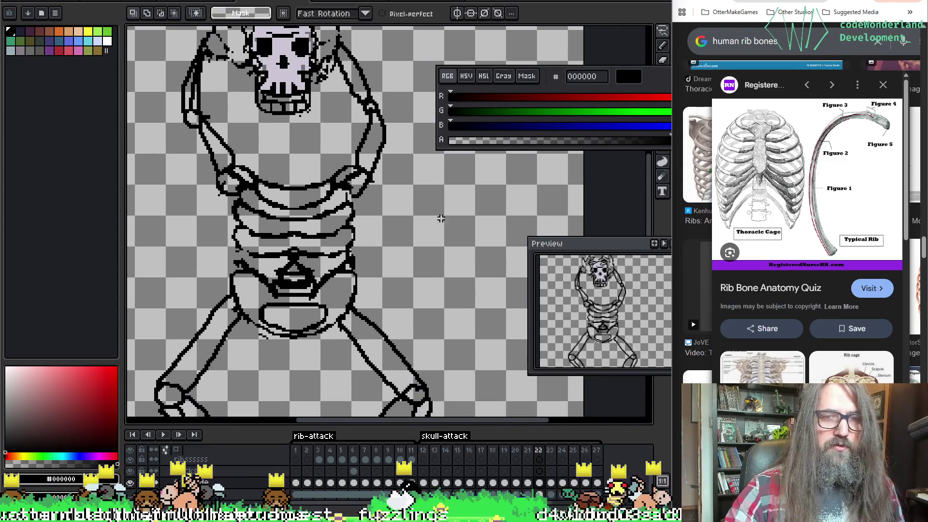
mouse_move(218, 184)
mouse_down()
mouse_move(255, 264)
mouse_move(308, 256)
mouse_up()
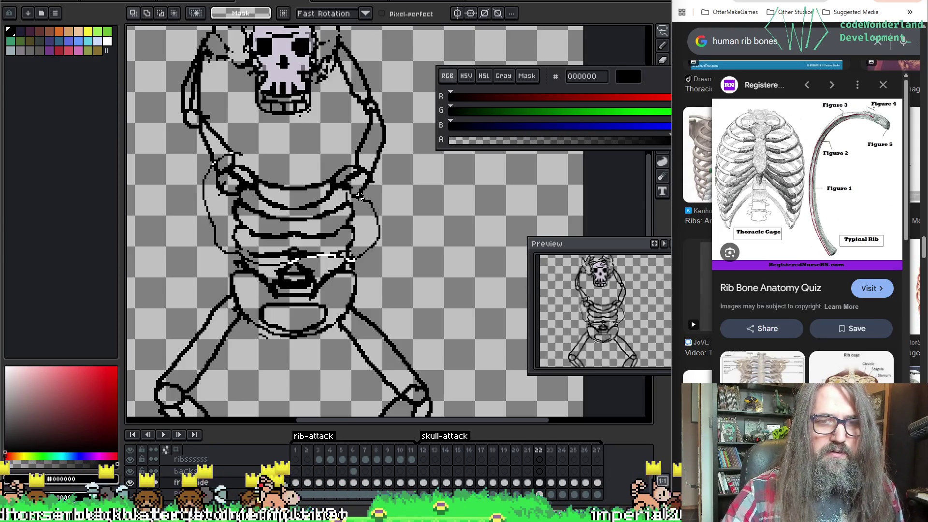
drag(358, 196, 218, 177)
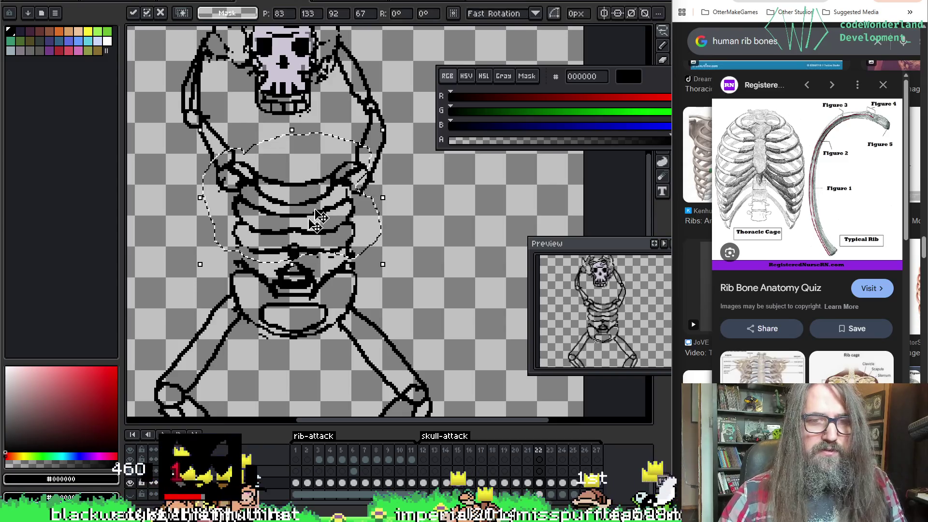
key(ctrl+d)
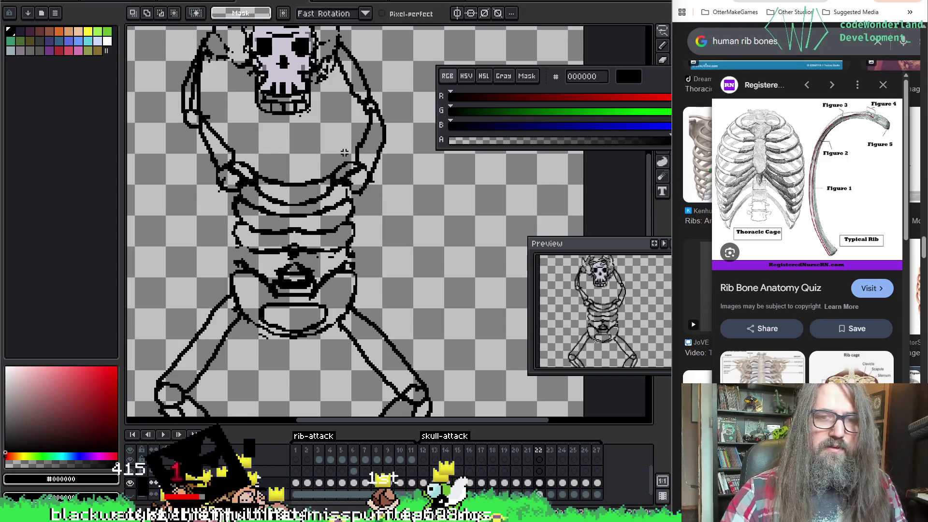
drag(356, 163, 366, 214)
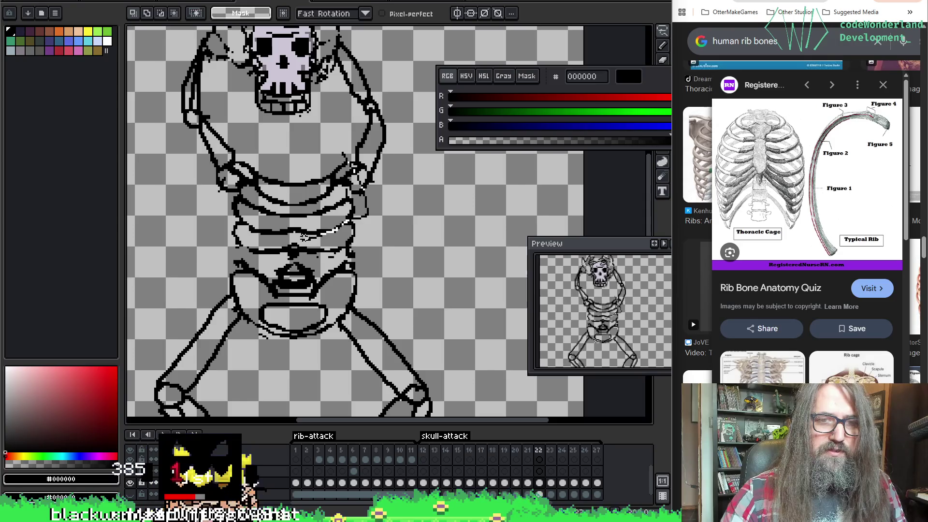
Move the upper ribs to a new position and compare against frame 21.
drag(276, 230, 345, 156)
drag(247, 159, 270, 147)
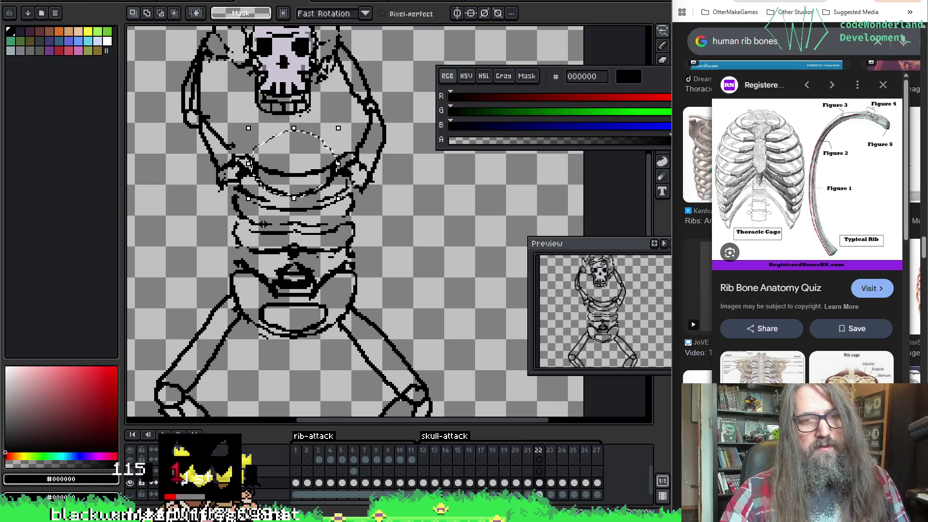
click(331, 90)
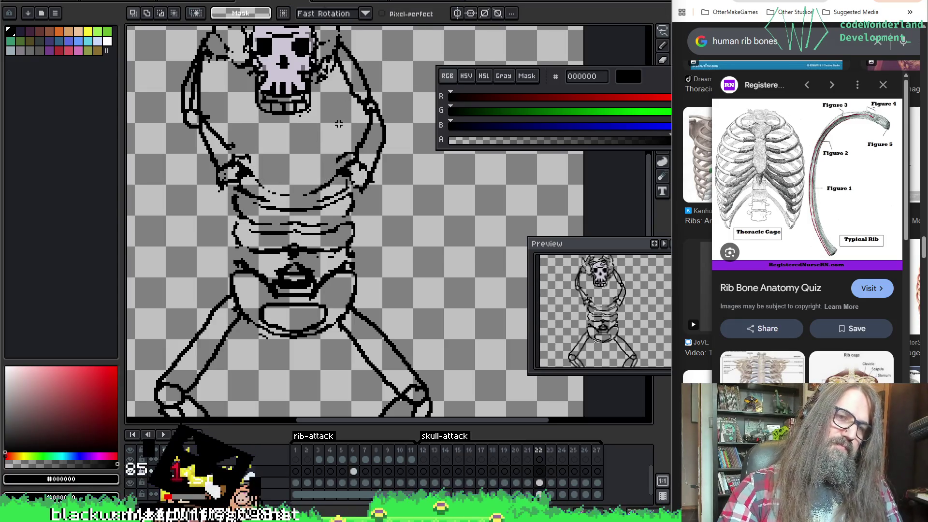
drag(304, 102, 300, 196)
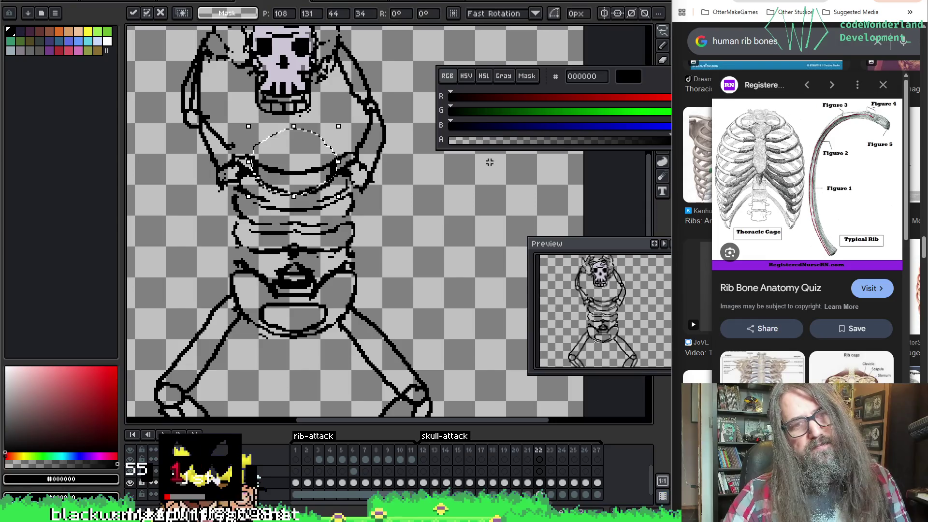
key(b)
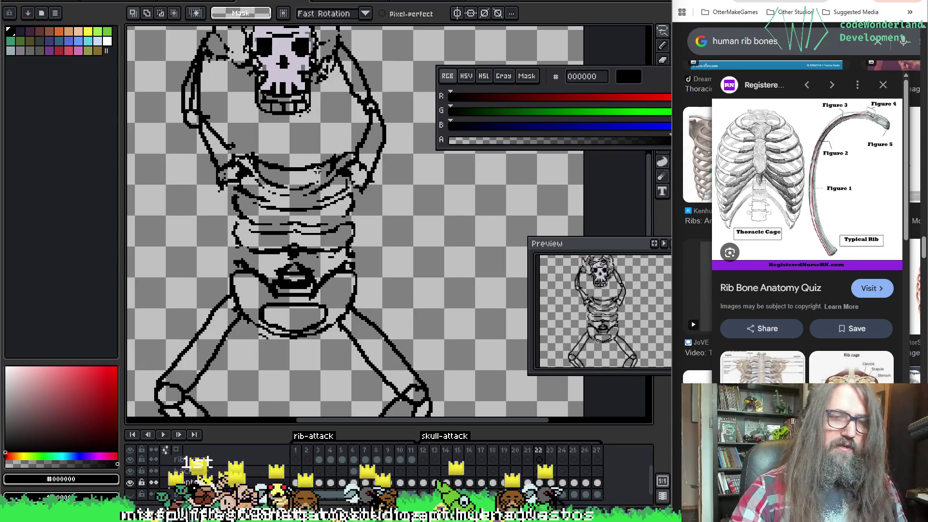
key(Left)
key(Right)
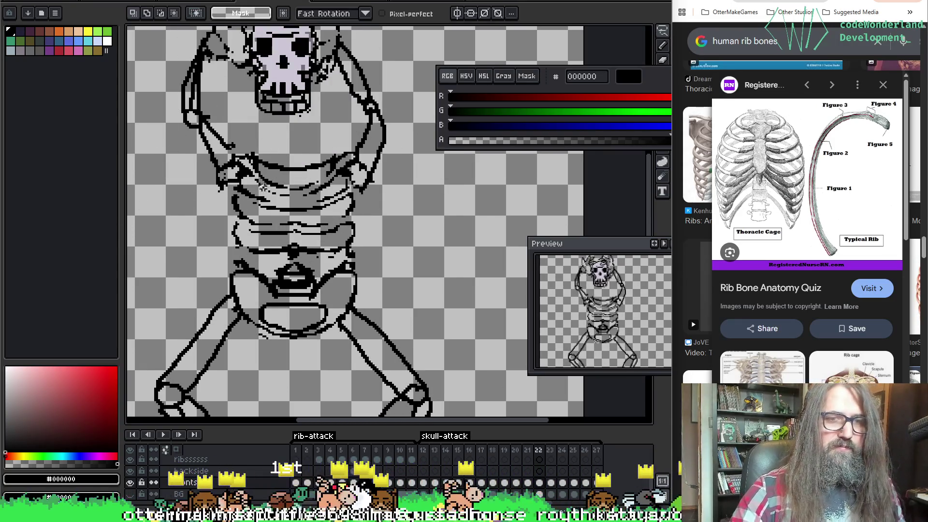
Redraw the upper rib curves and nudge the selected ribcage one step upward.
drag(276, 141, 224, 171)
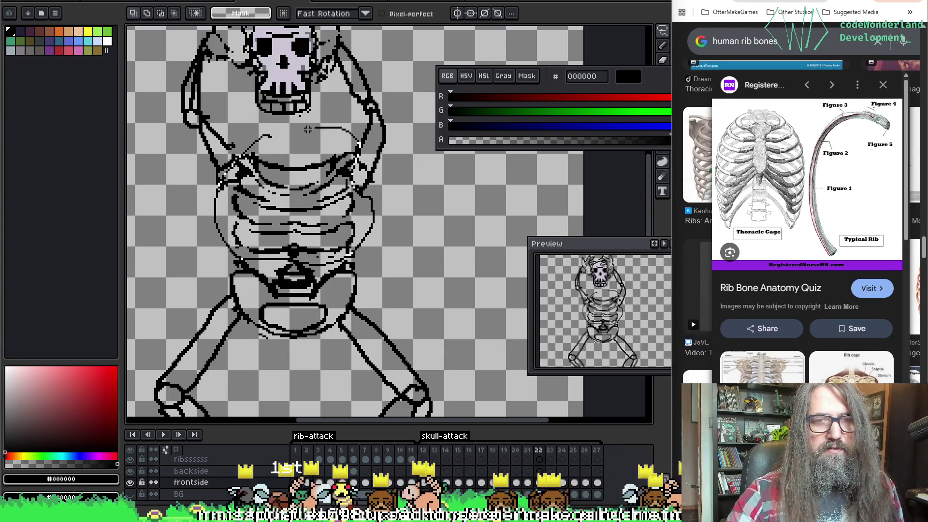
drag(324, 128, 267, 138)
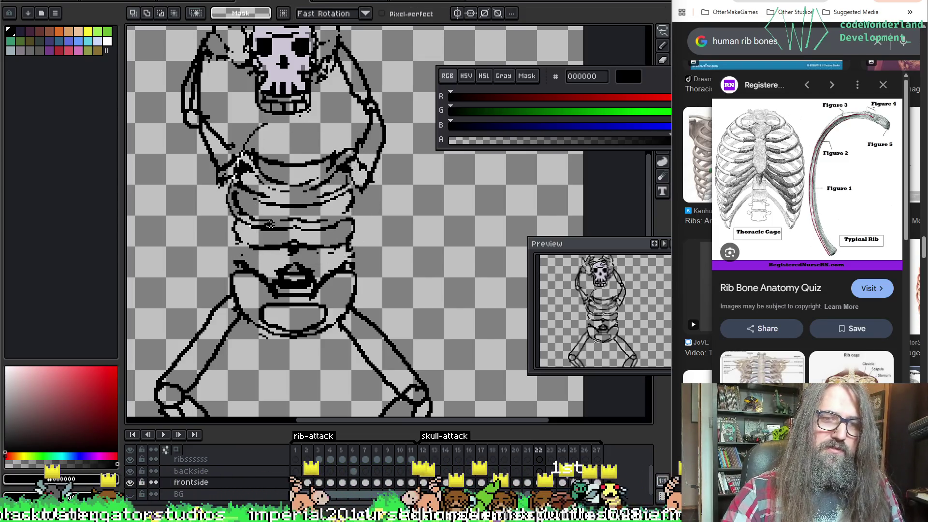
key(ctrl+z)
key(ctrl+z)
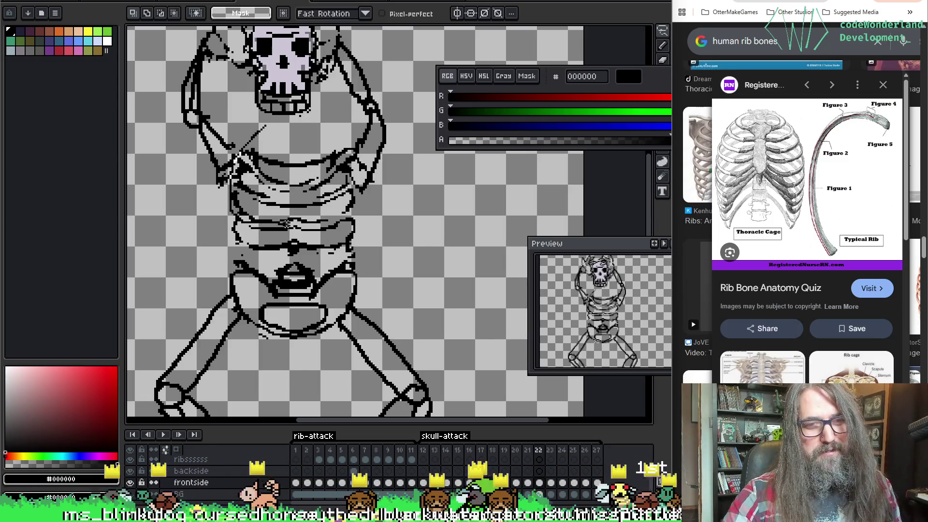
drag(265, 127, 236, 156)
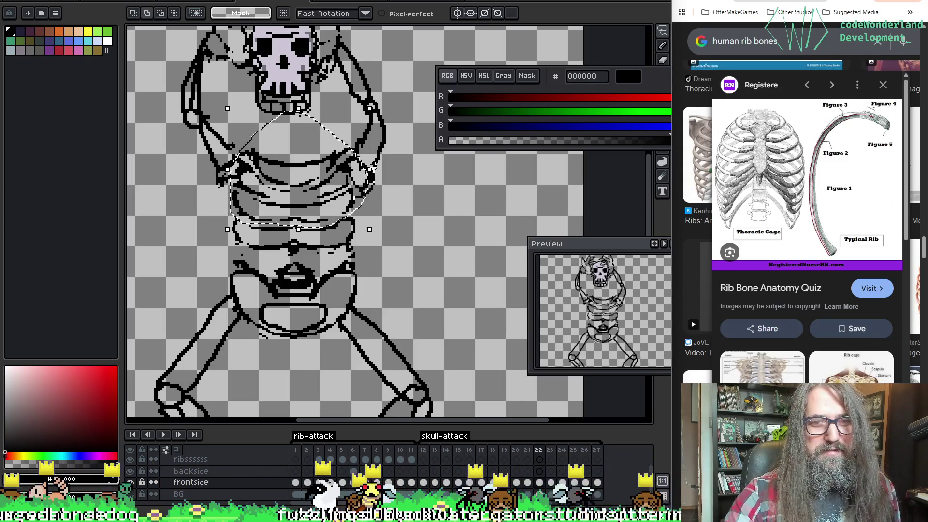
key(Up)
key(Up)
key(Up)
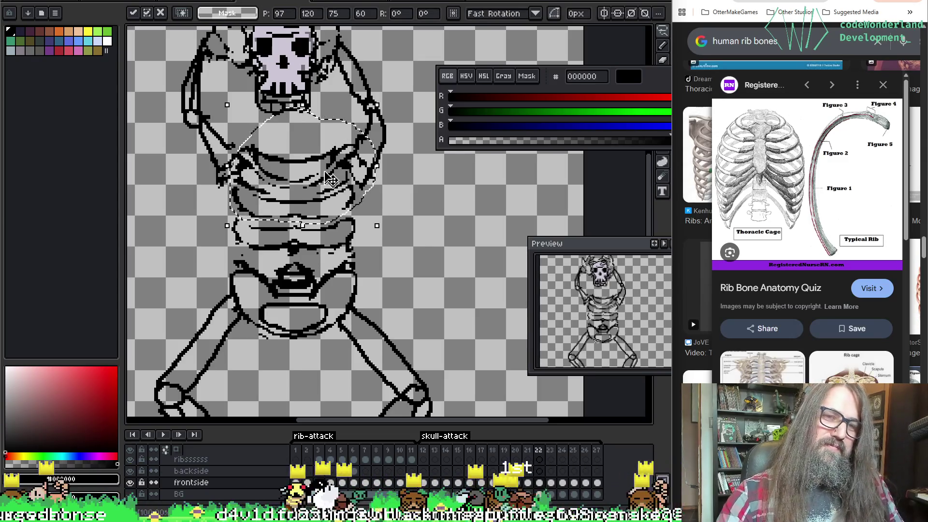
click(265, 229)
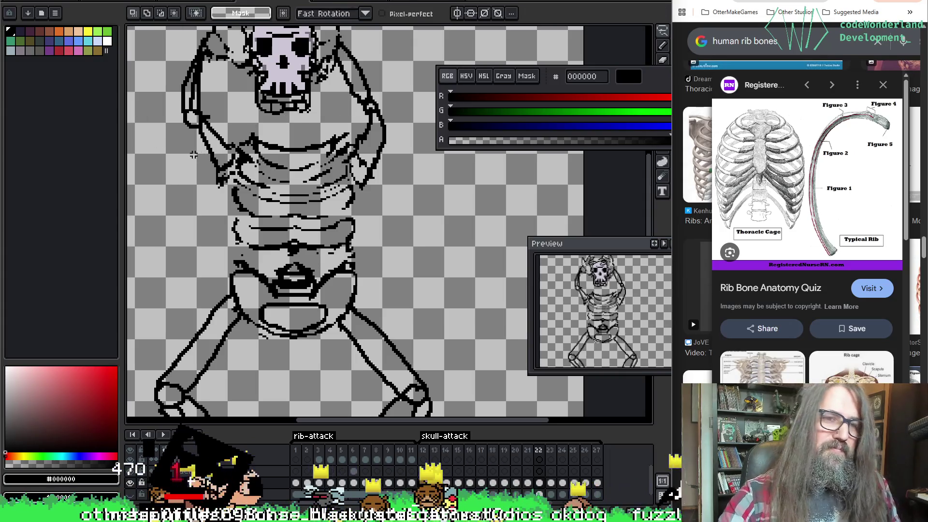
key(b)
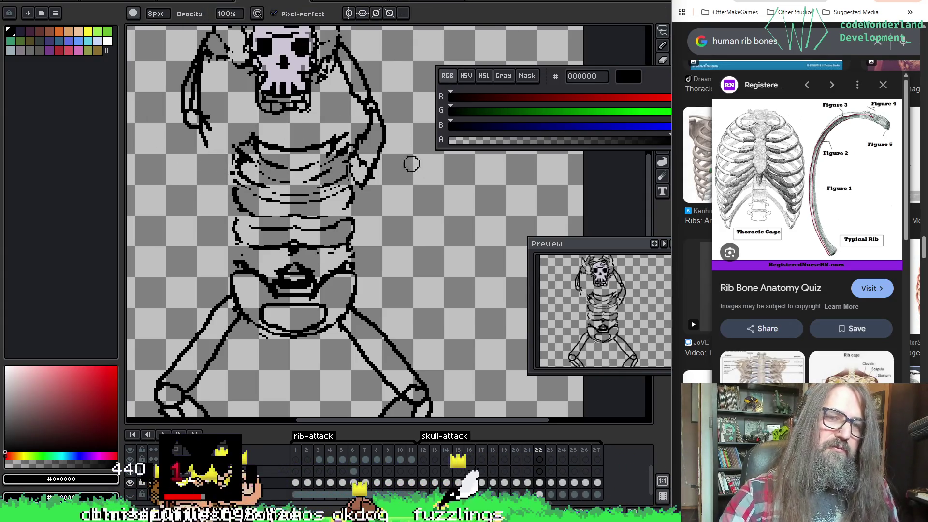
Return to the fine 2px pencil and flip between frames 21 and 22 to compare the raised-arm pose.
key(e)
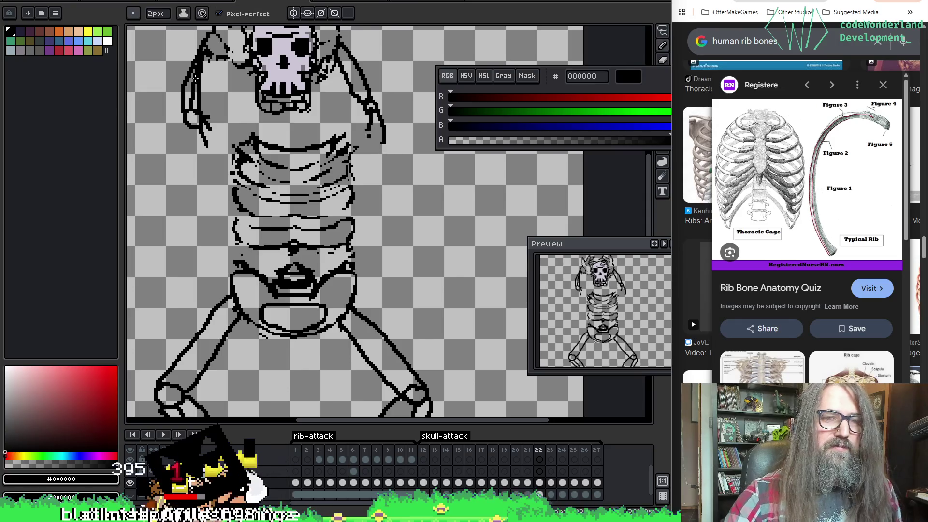
key(Left)
key(Right)
key(Left)
key(Right)
key(Left)
key(Right)
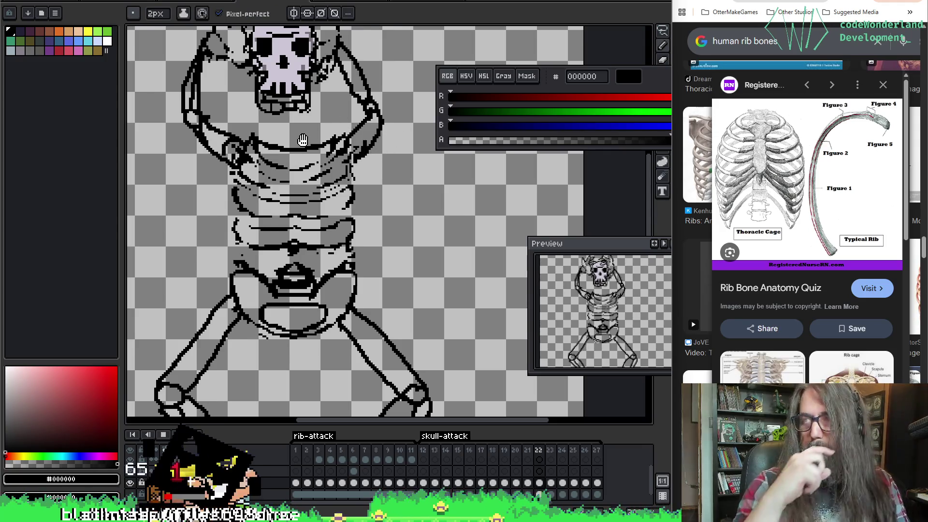
scroll(342, 168, down, 3)
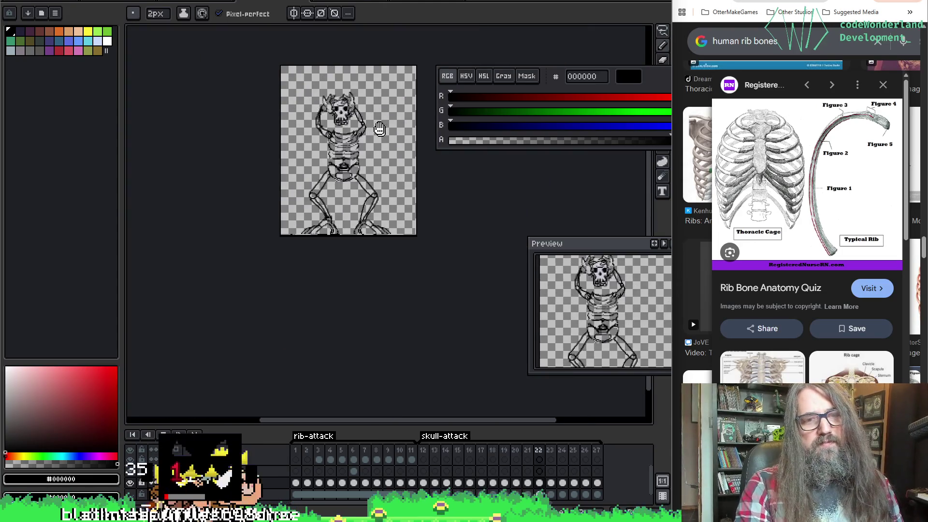
scroll(342, 168, up, 3)
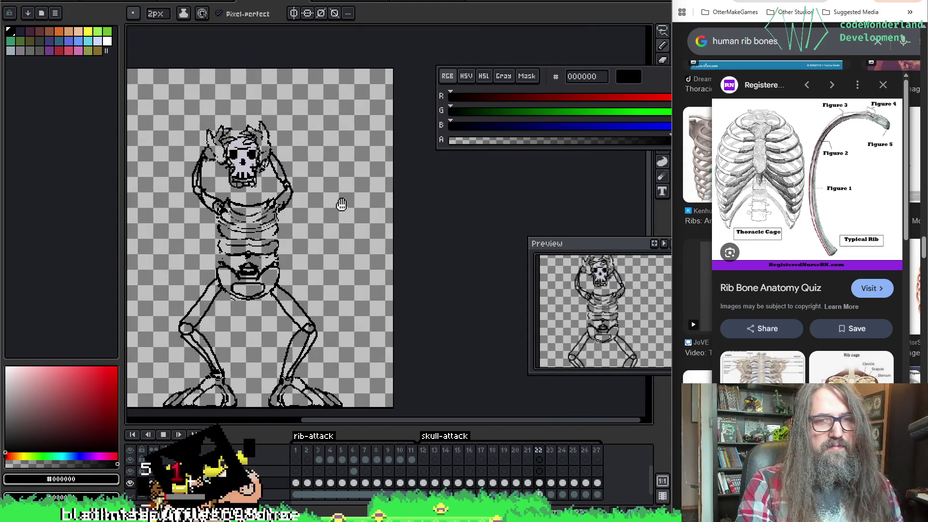
mouse_move(357, 184)
mouse_down()
mouse_move(377, 166)
mouse_move(374, 176)
mouse_up()
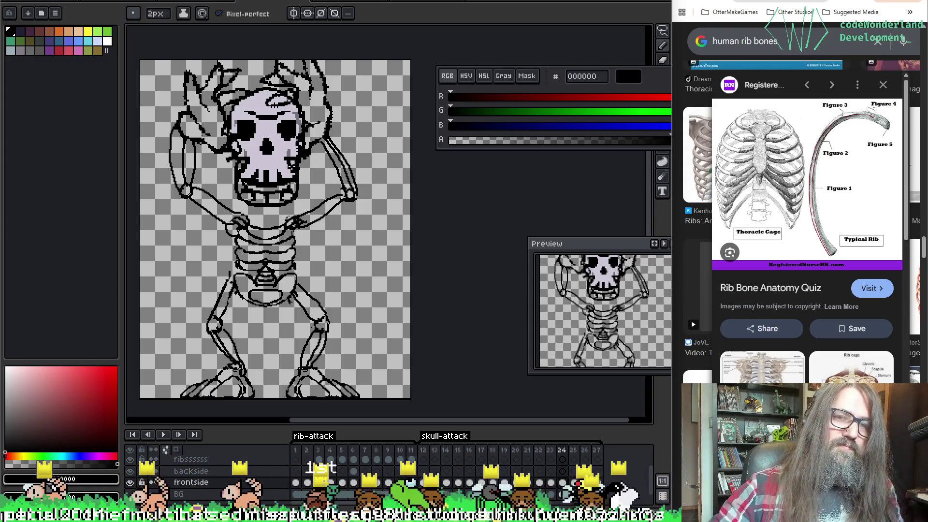
Sample the line colour and rework the hair strokes above the skull, alternating pencil and eraser.
key(i)
key(b)
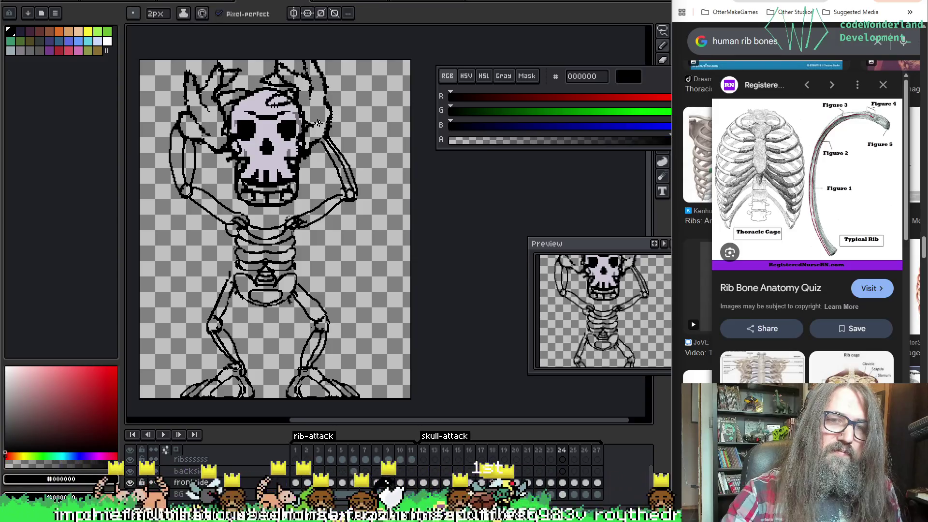
key(e)
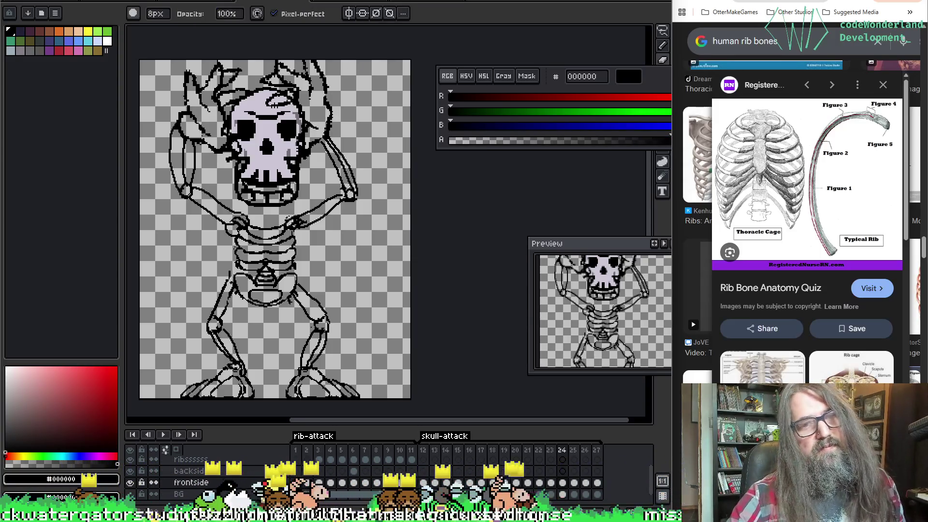
key(b)
key(e)
key(b)
key(e)
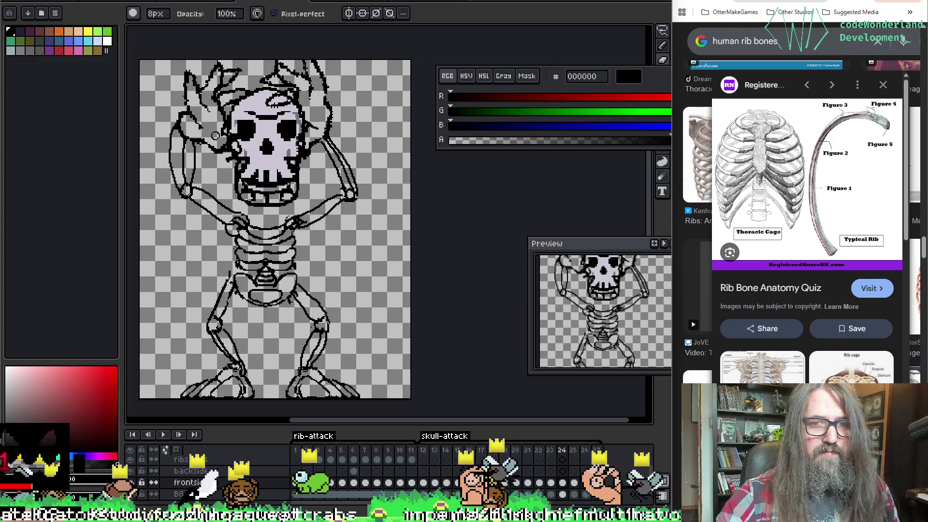
key(b)
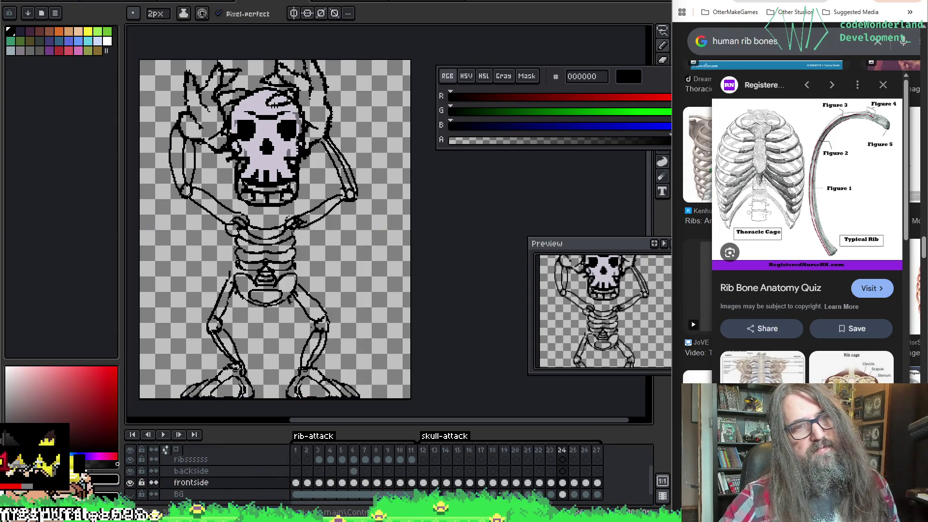
key(e)
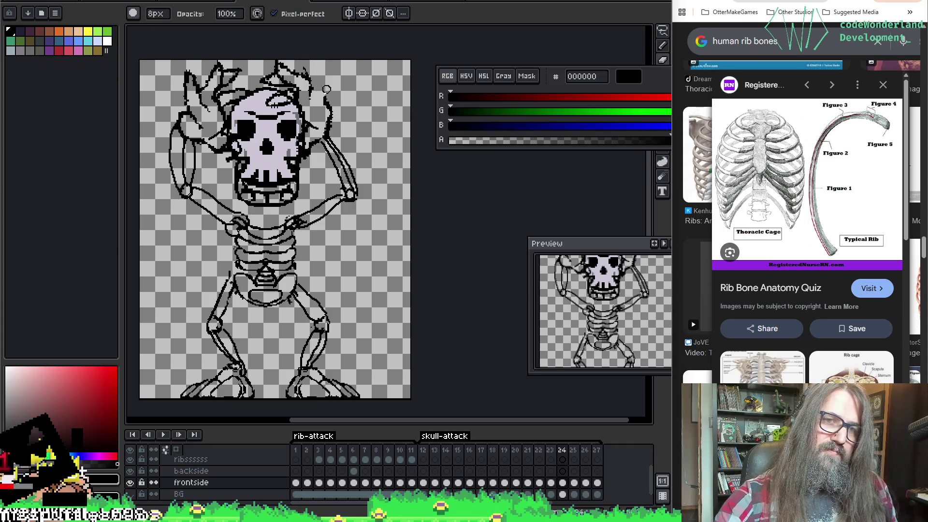
key(b)
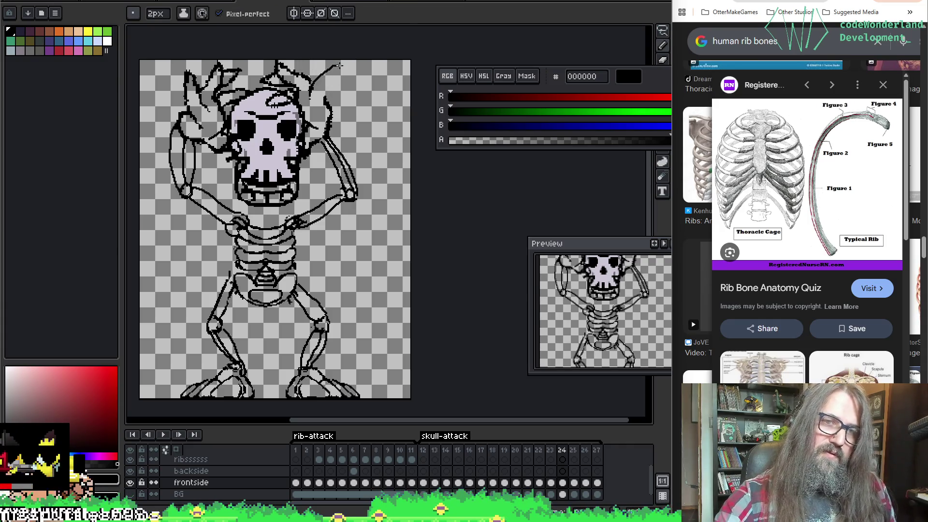
key(ctrl+z)
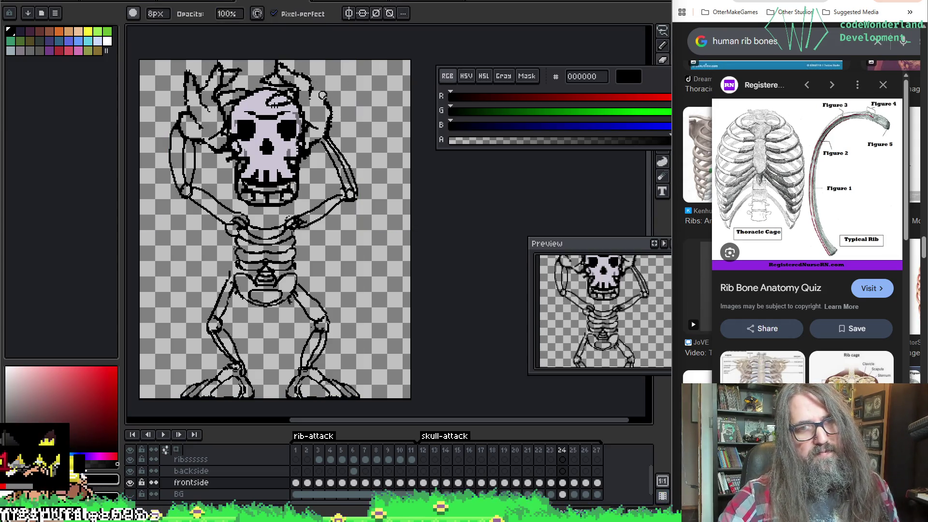
Redraw the hair spike at the skull's top right as a taller curved strand, undoing failed attempts.
drag(320, 76, 332, 105)
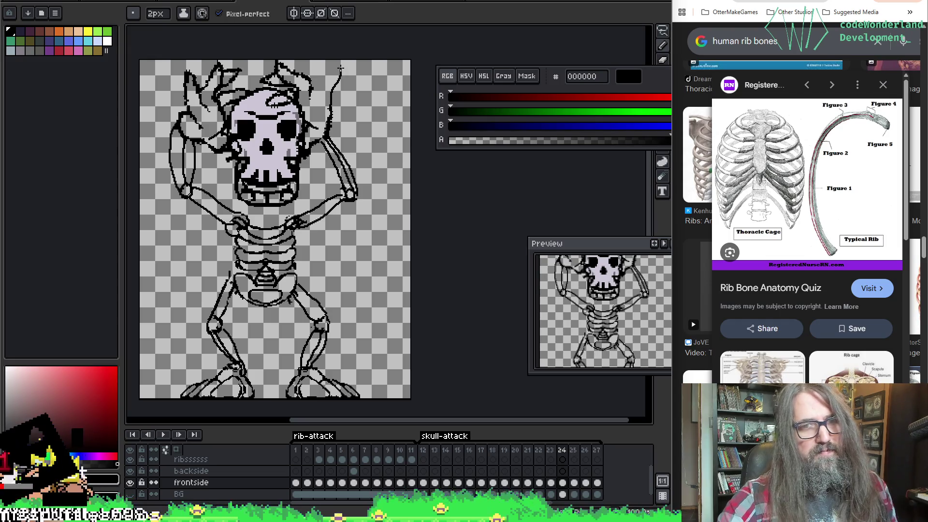
key(ctrl+z)
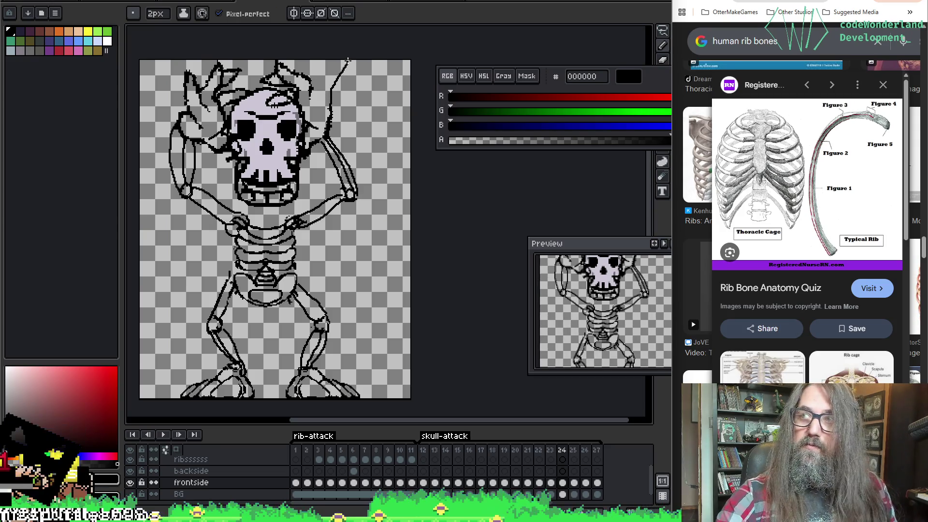
key(ctrl+z)
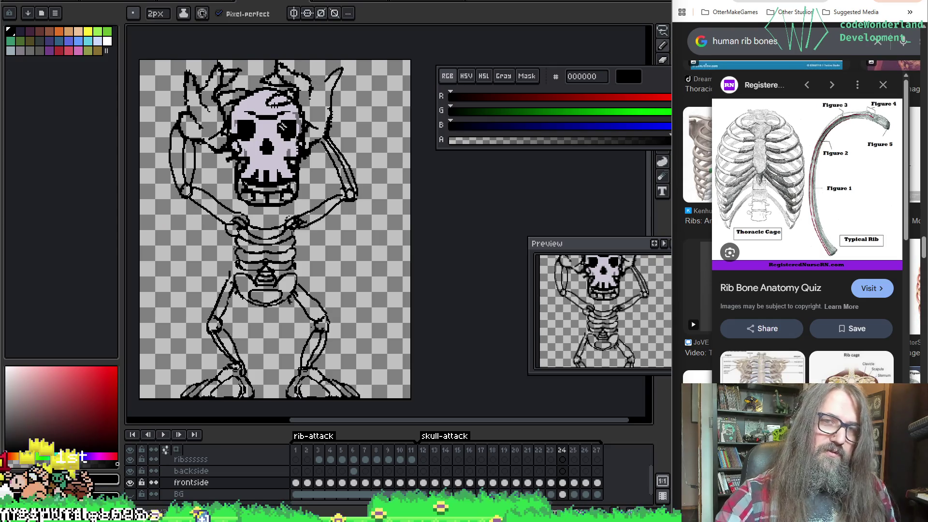
key(ctrl+z)
drag(336, 69, 326, 101)
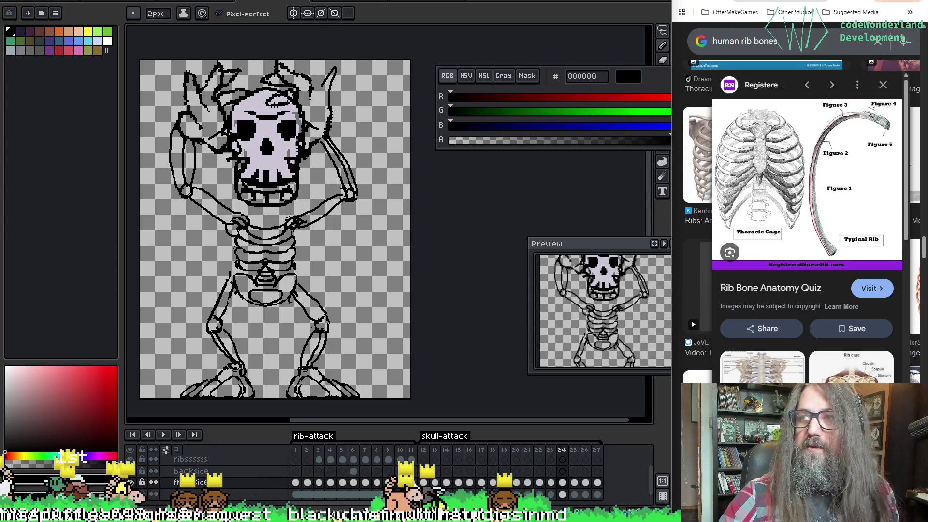
key(ctrl+z)
drag(333, 72, 328, 137)
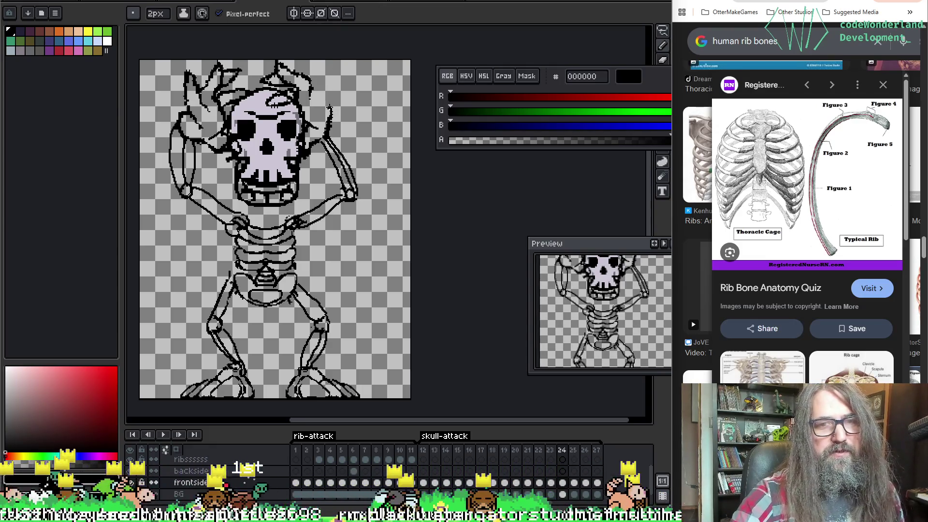
drag(334, 73, 330, 105)
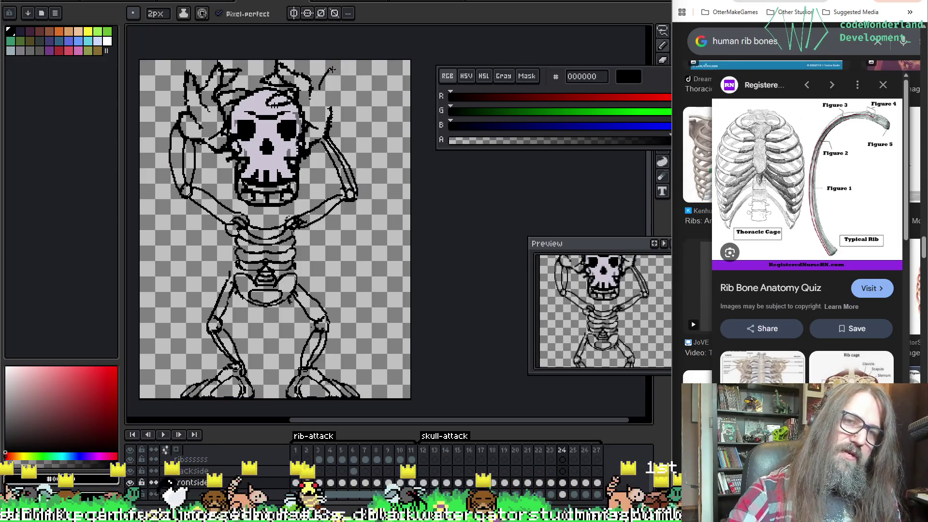
Touch up the new strand and erase the stray sketch lines above the skull.
key(e)
key(b)
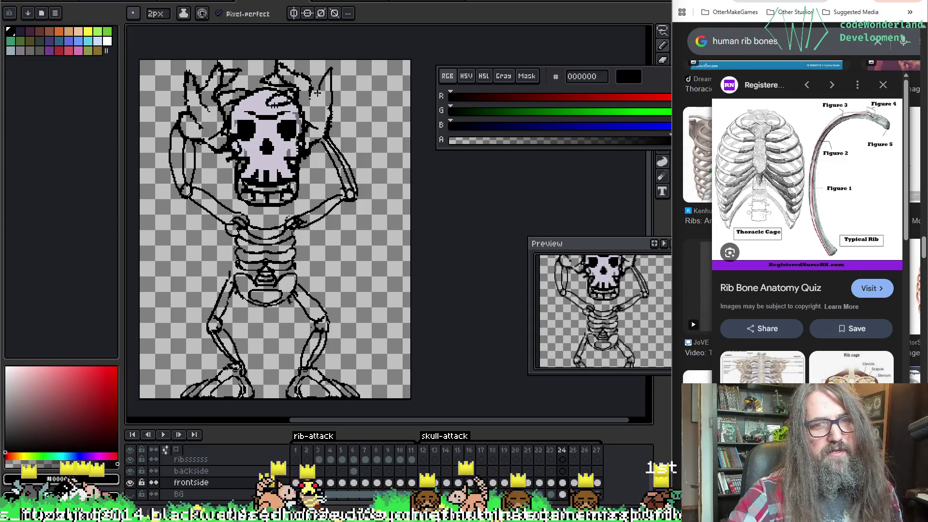
key(ctrl+z)
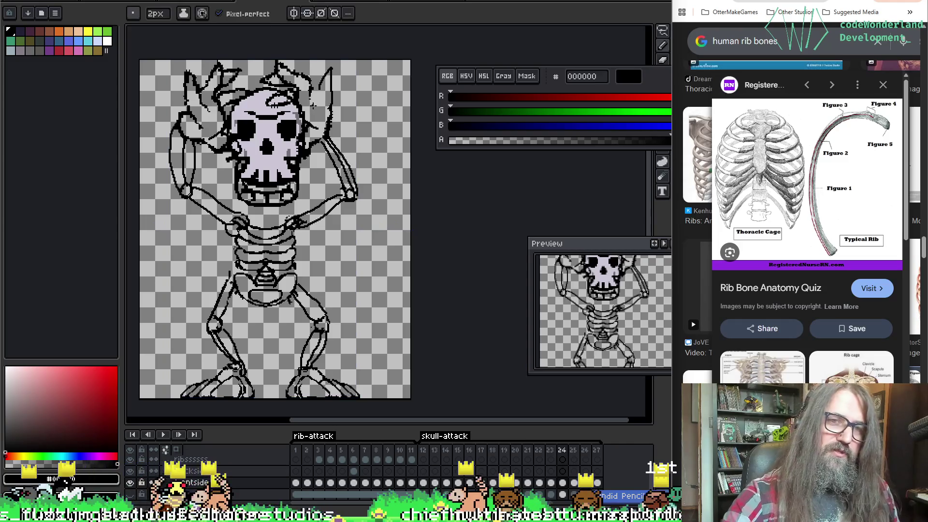
key(e)
key(b)
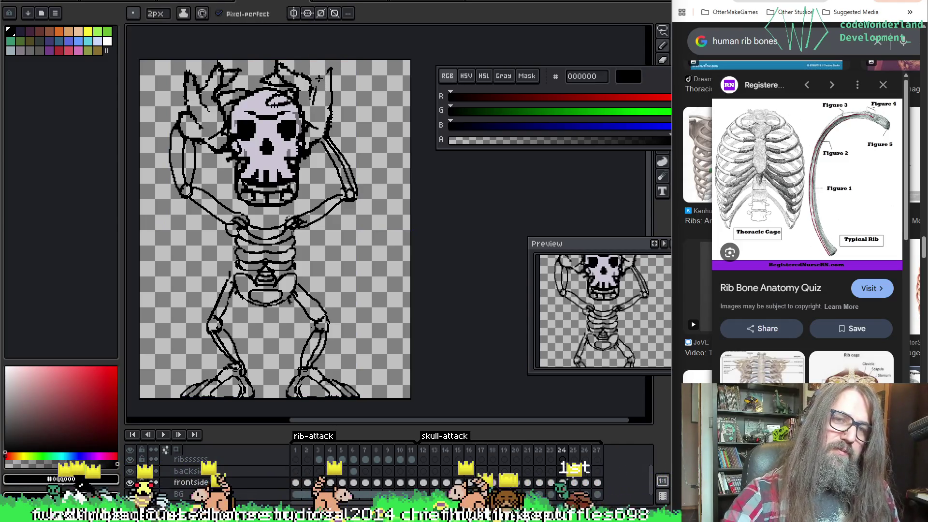
key(e)
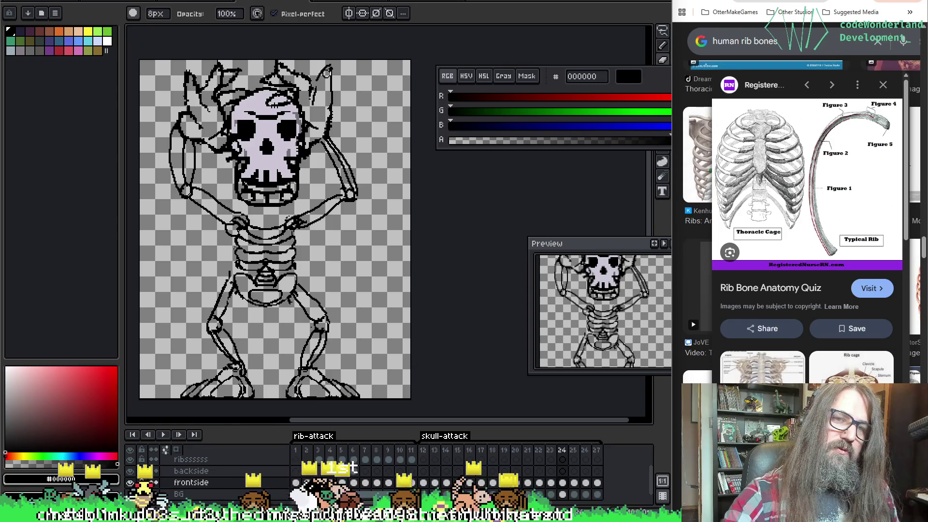
key(b)
key(e)
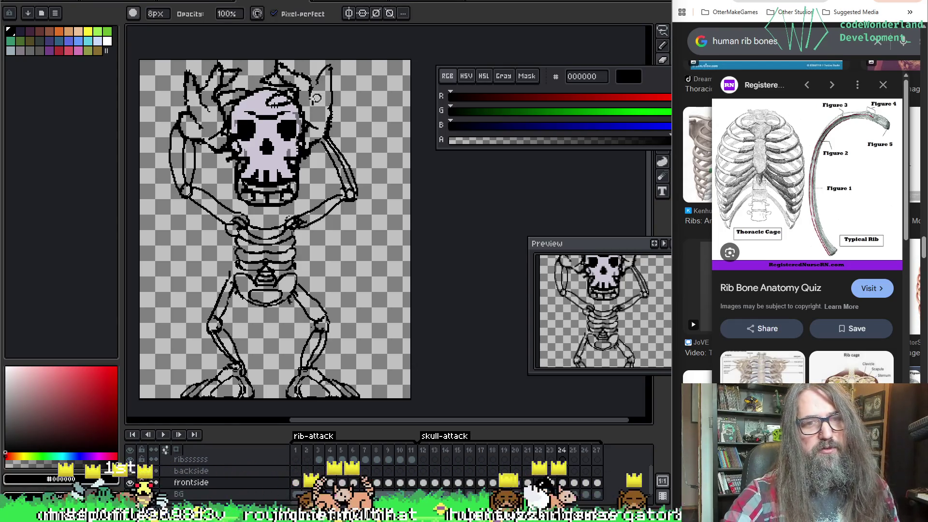
key(b)
key(e)
key(b)
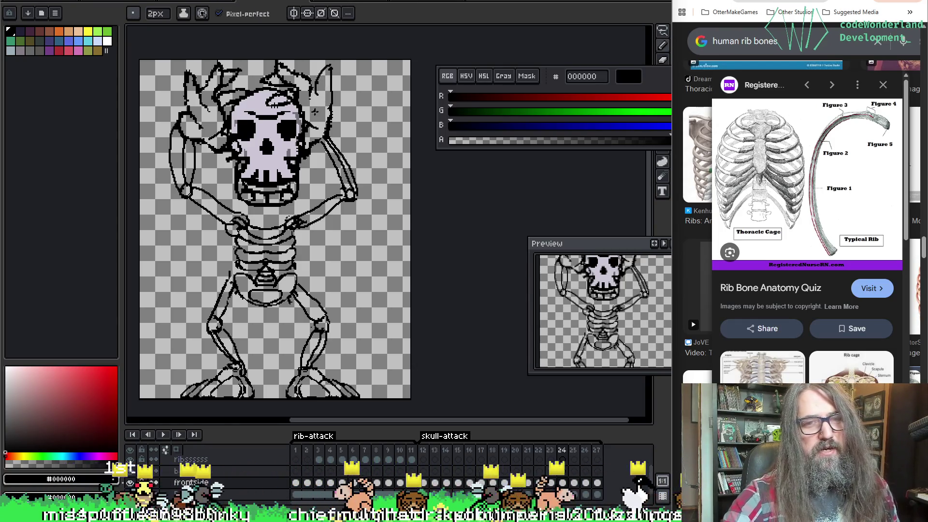
key(e)
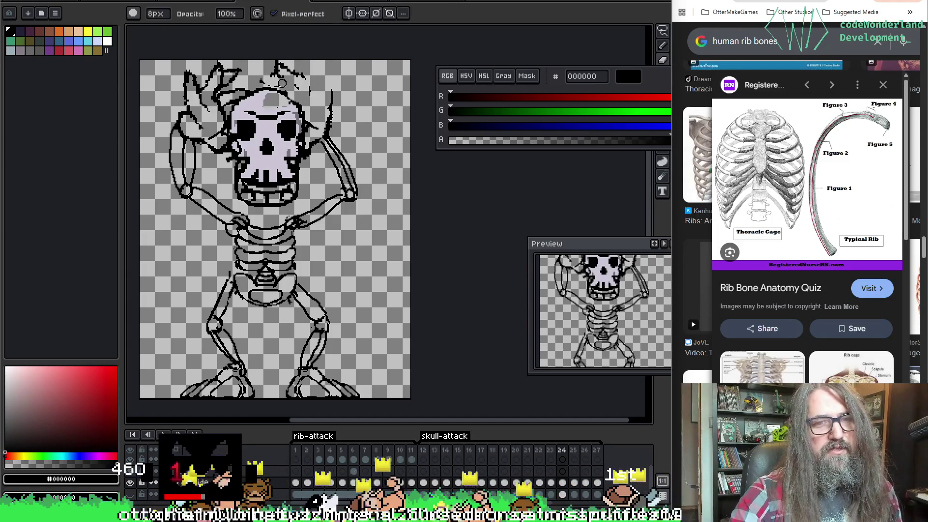
drag(276, 79, 263, 78)
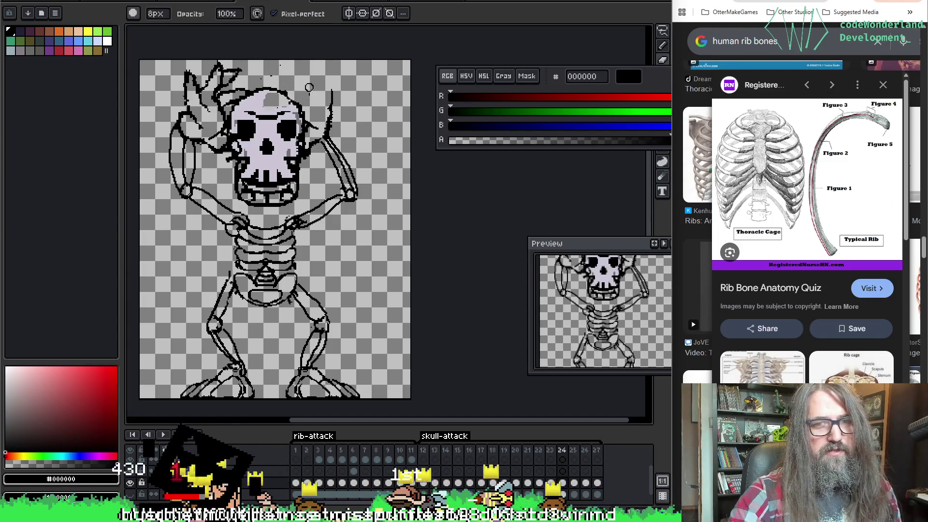
key(b)
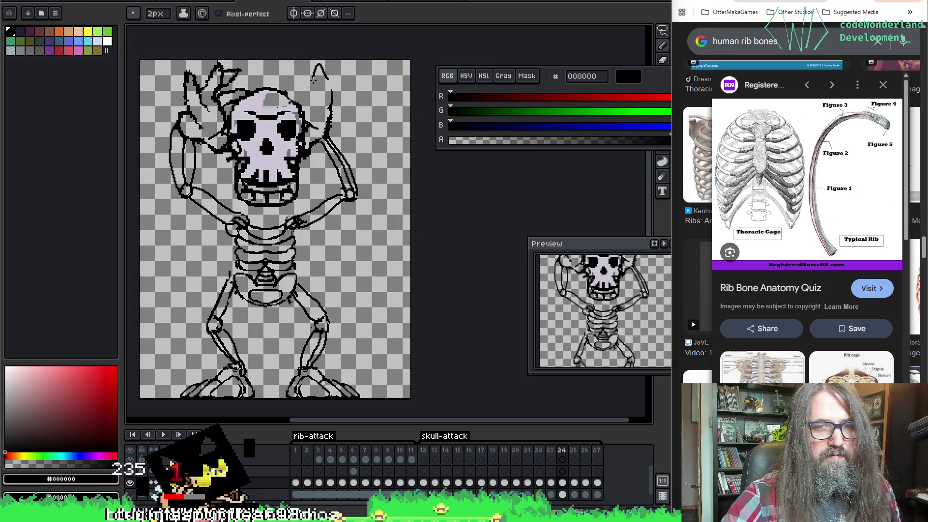
Undo and redo the last hair stroke repeatedly to compare it against the previous state.
key(ctrl+z)
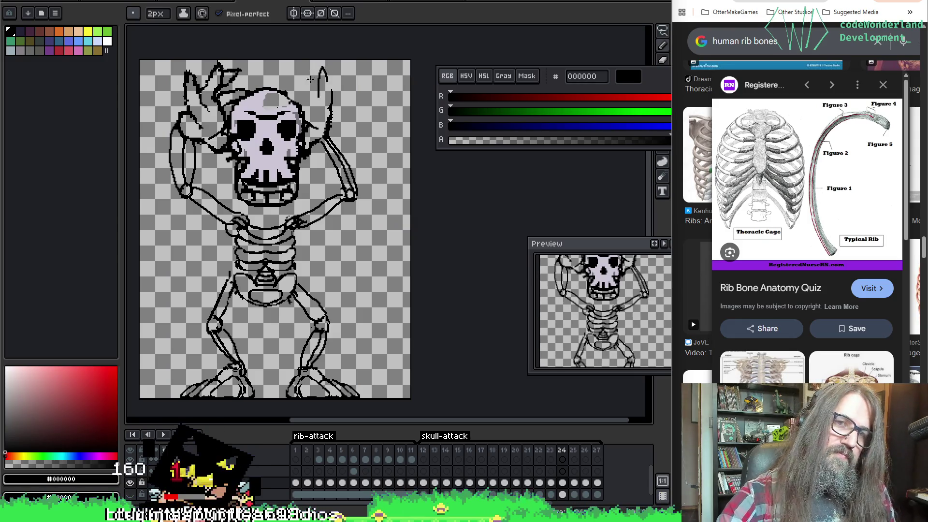
key(ctrl+z)
key(ctrl+y)
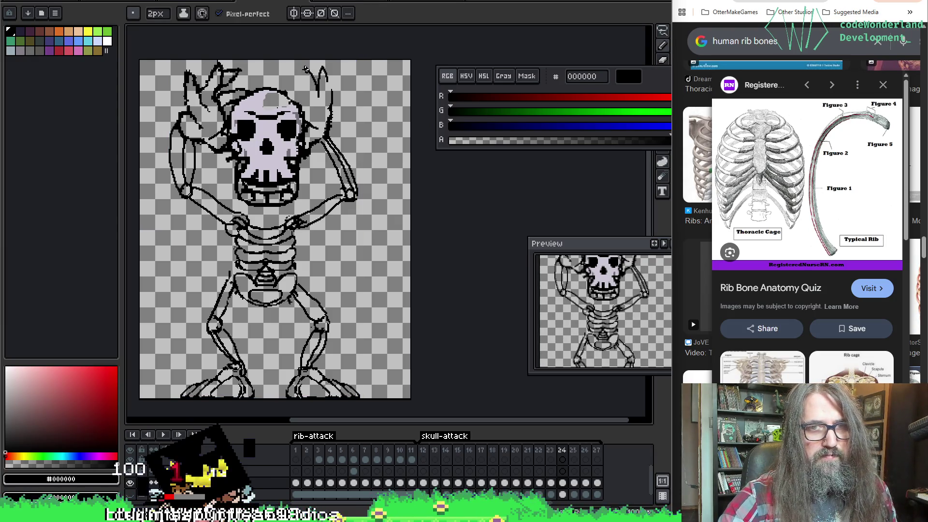
key(ctrl+z)
key(ctrl+y)
key(ctrl+z)
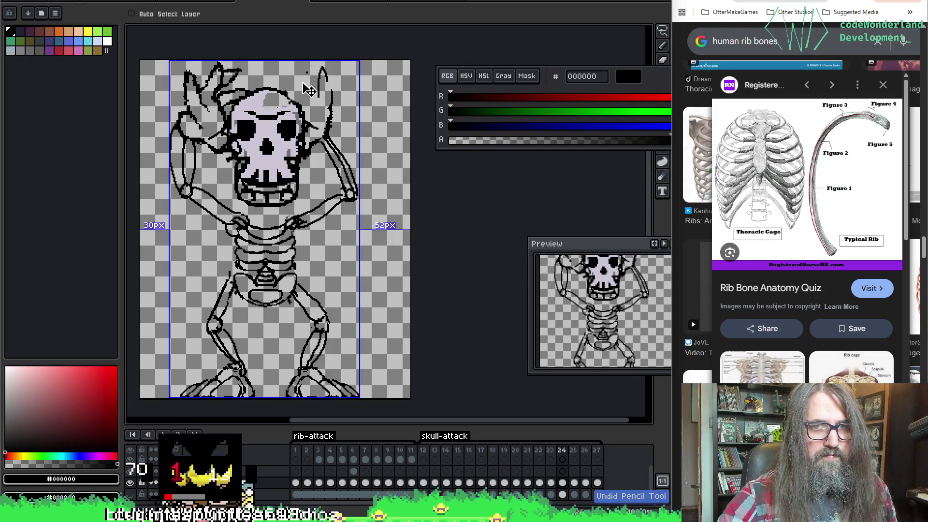
key(ctrl+y)
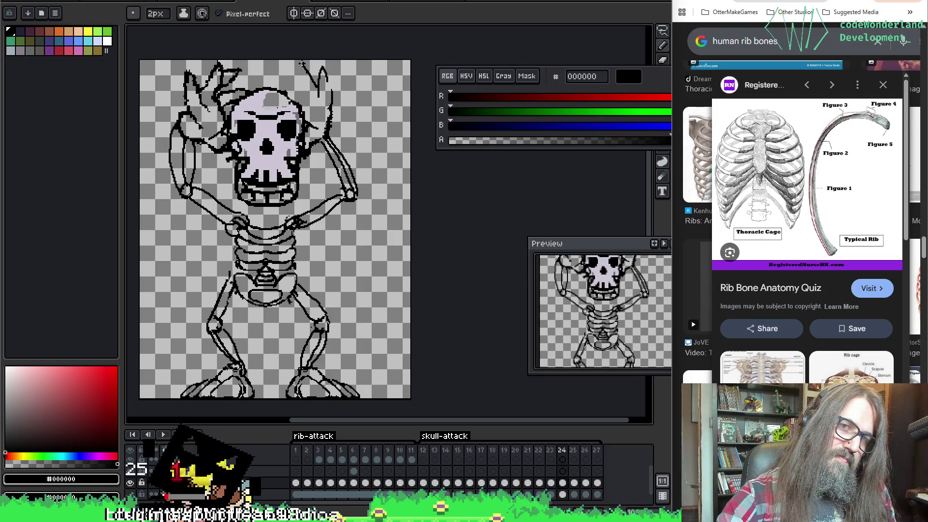
key(ctrl+z)
key(ctrl+y)
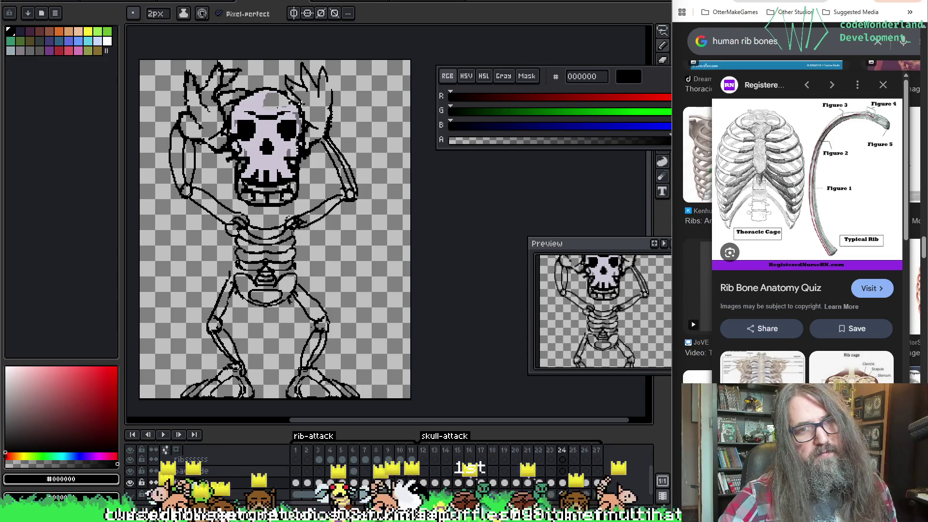
Adjust the strand beside the skull, switching between pencil, move and a larger eraser.
key(b)
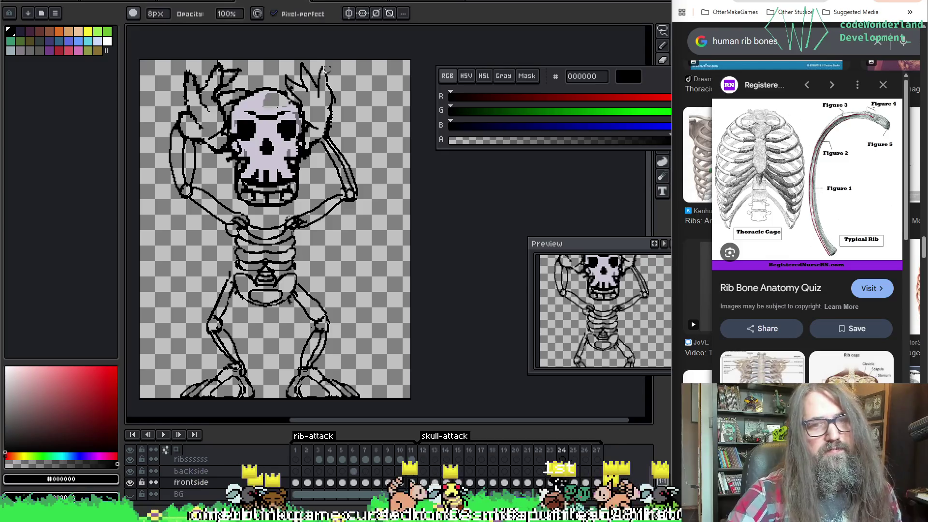
key(b)
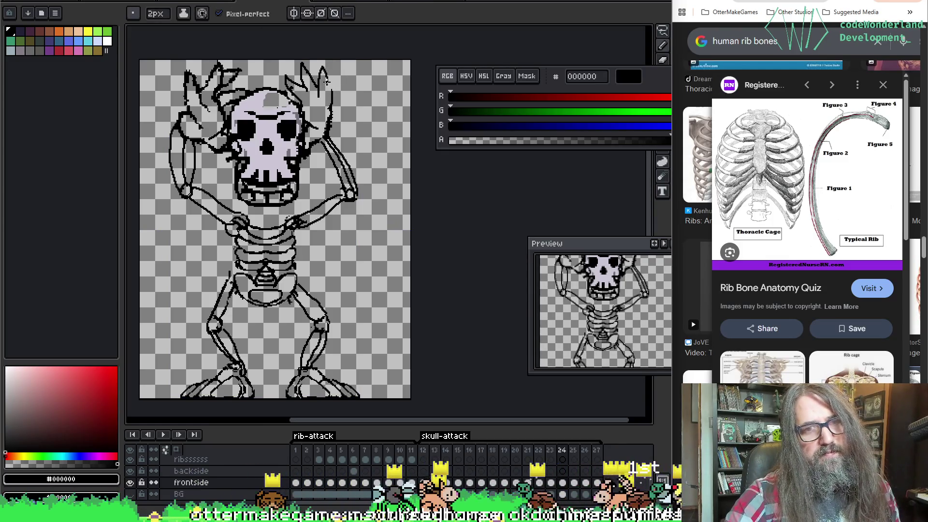
key(v)
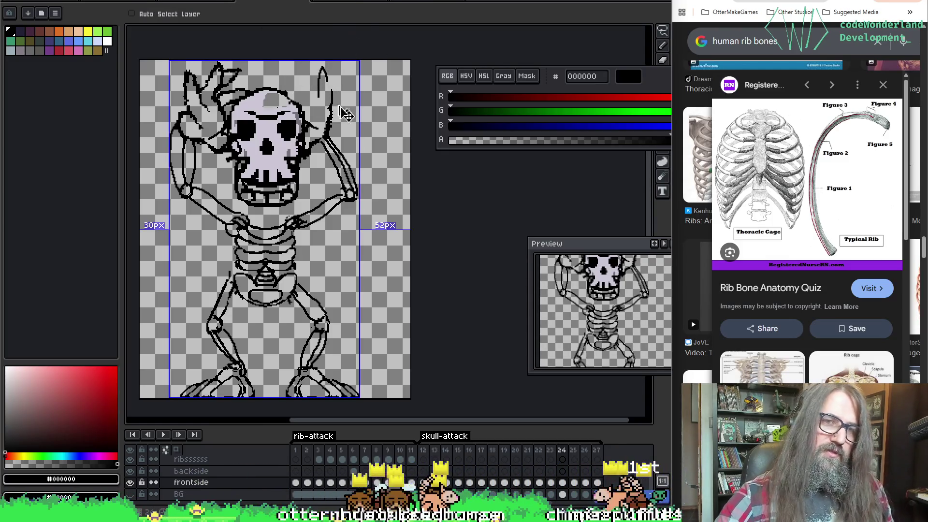
key(b)
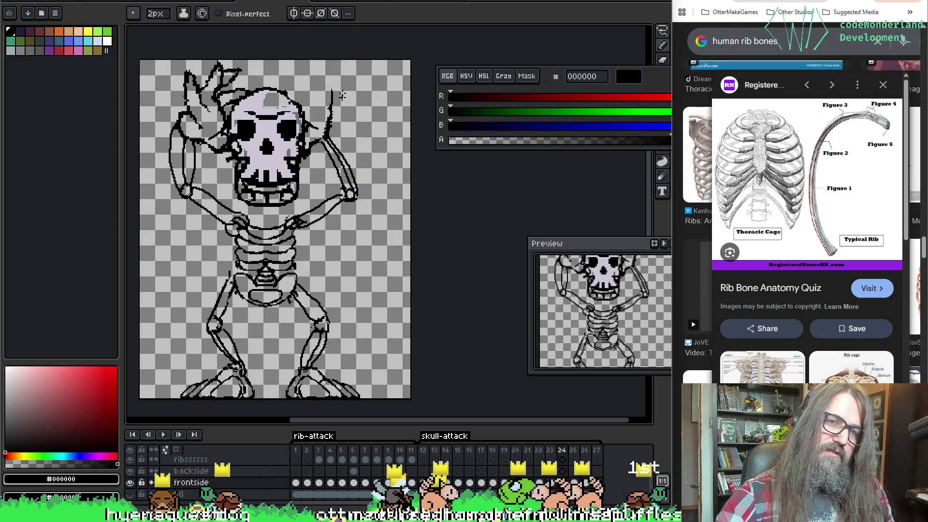
key(v)
key(b)
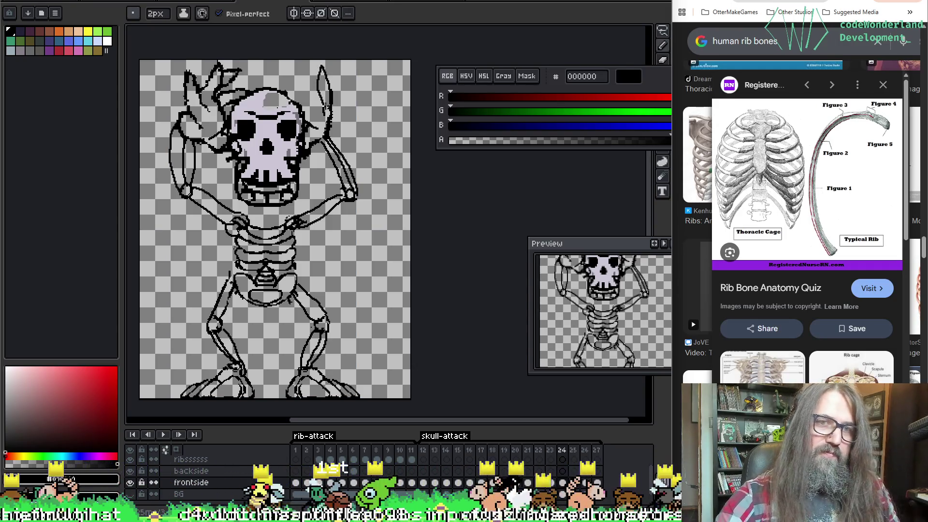
key(v)
key(b)
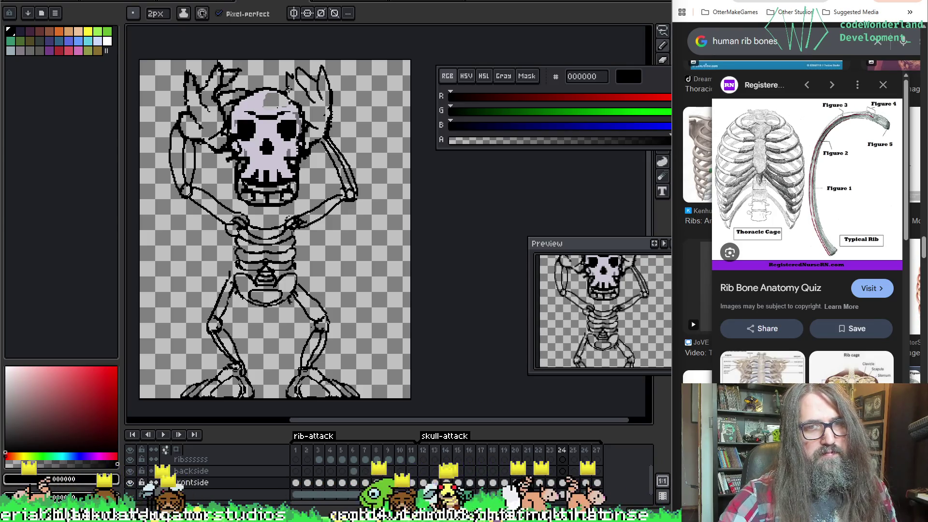
key(e)
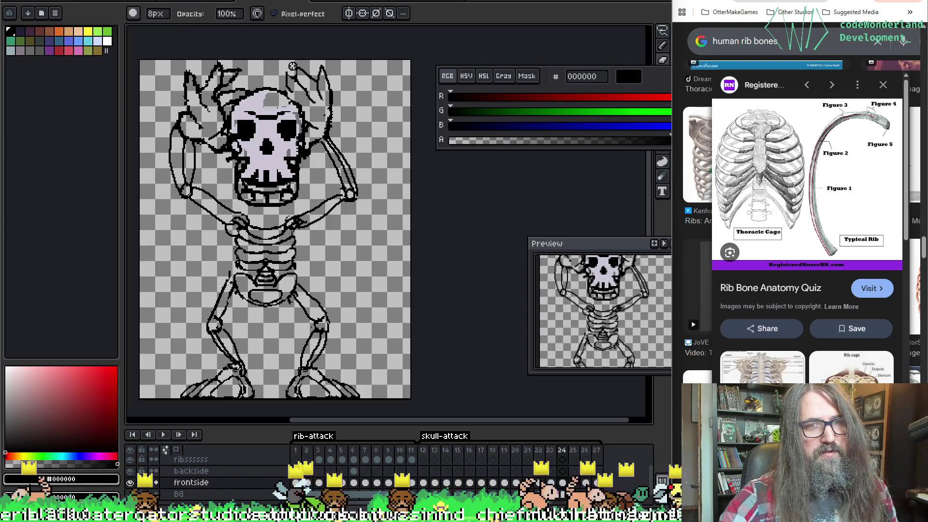
key(b)
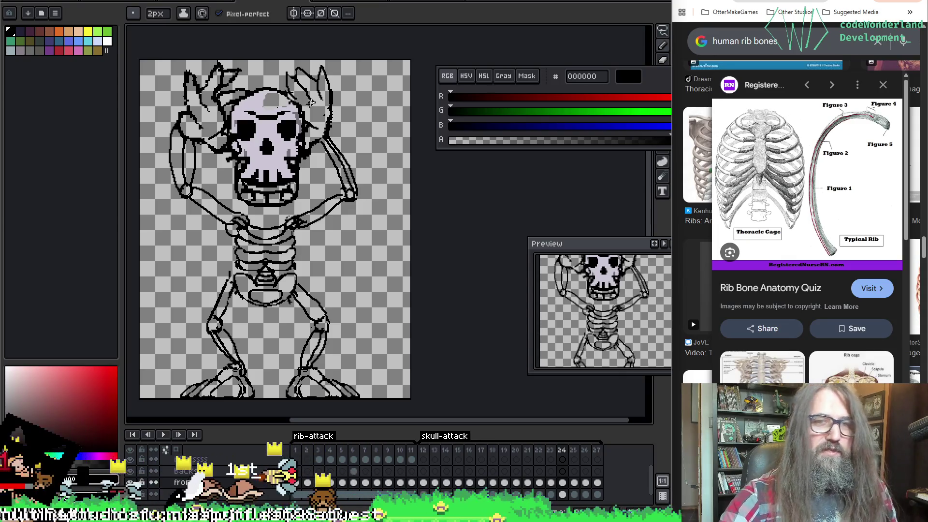
key(e)
key(ctrl)
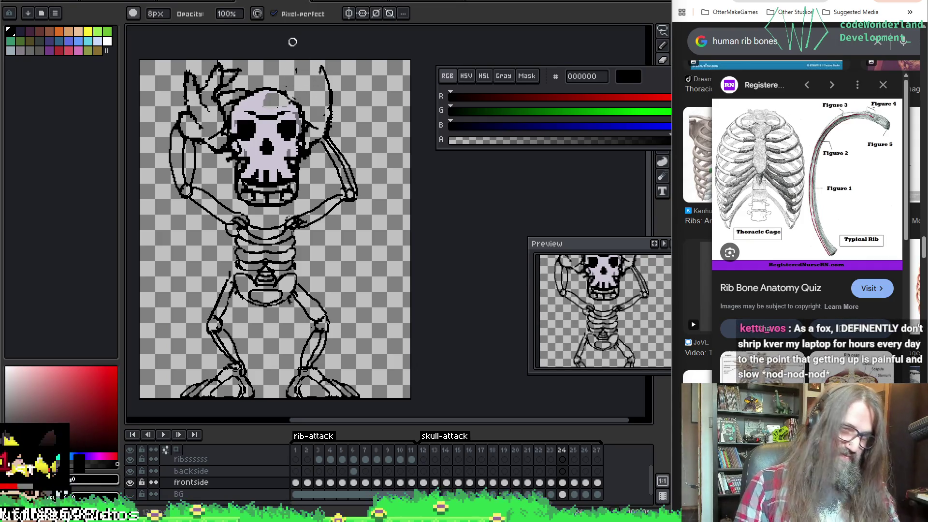
key(b)
Erase the upper part of the right-side strand and draw a new curved line beside the skull.
key(e)
drag(321, 70, 328, 101)
key(b)
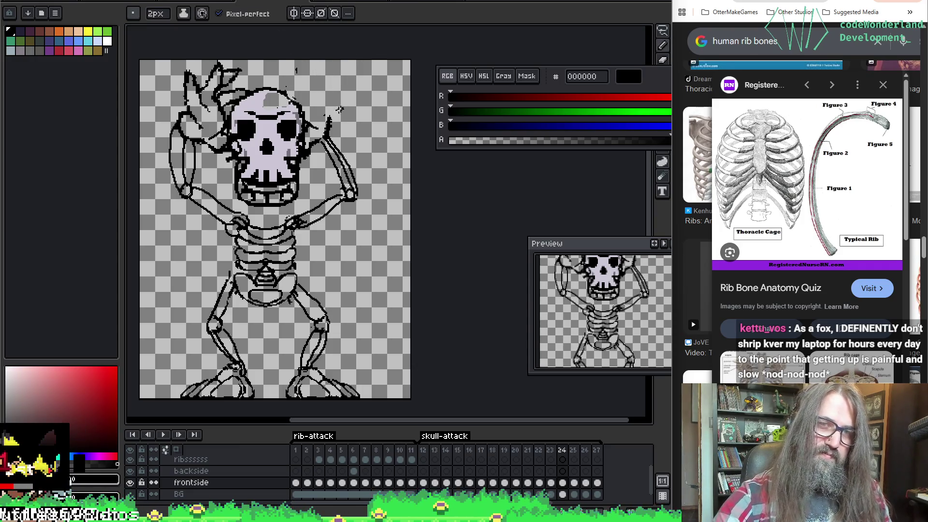
drag(297, 65, 331, 124)
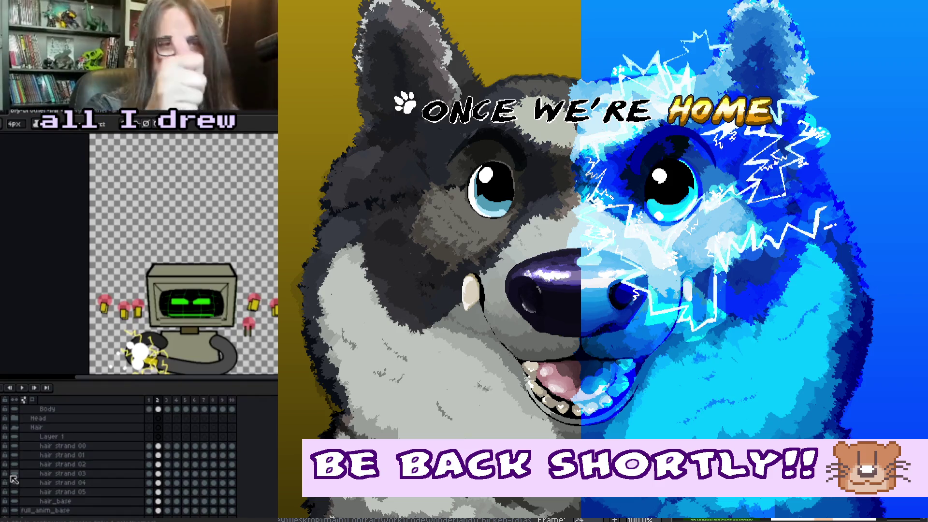
scroll(11, 478, up, 3)
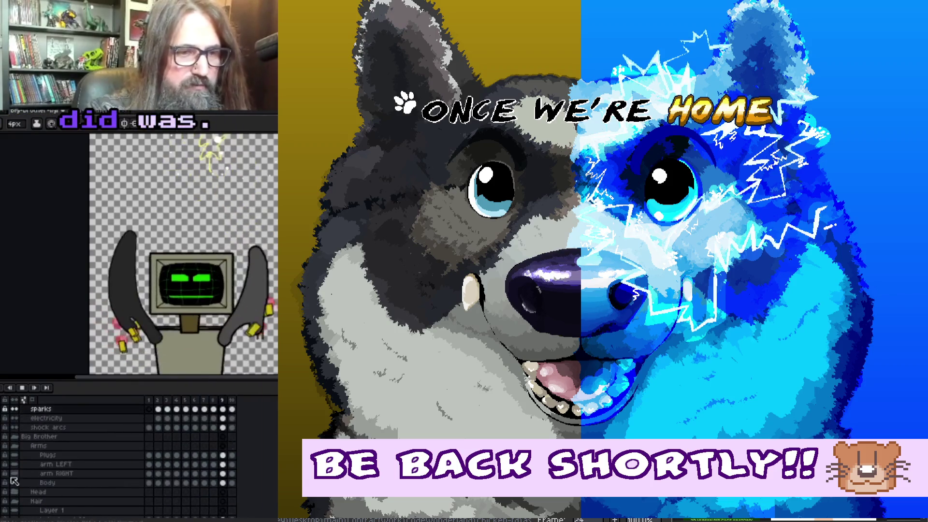
scroll(13, 481, down, 5)
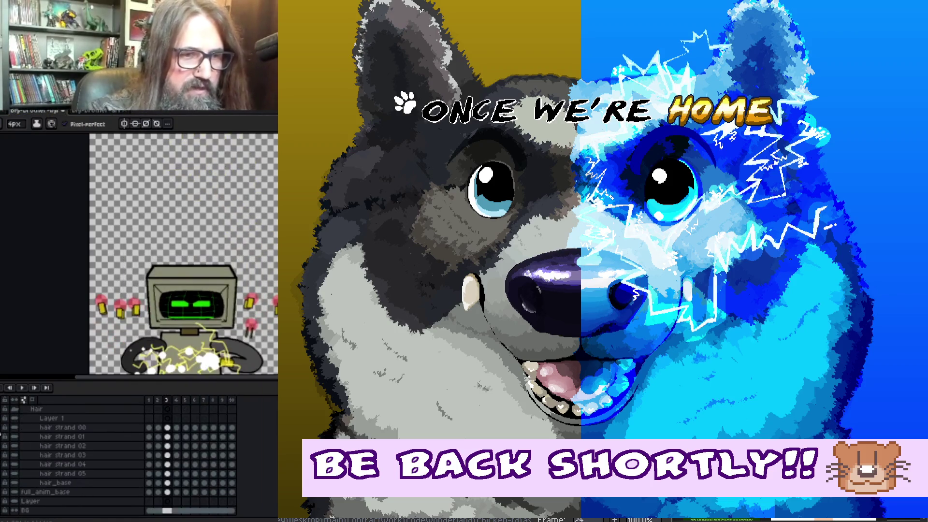
scroll(100, 457, up, 5)
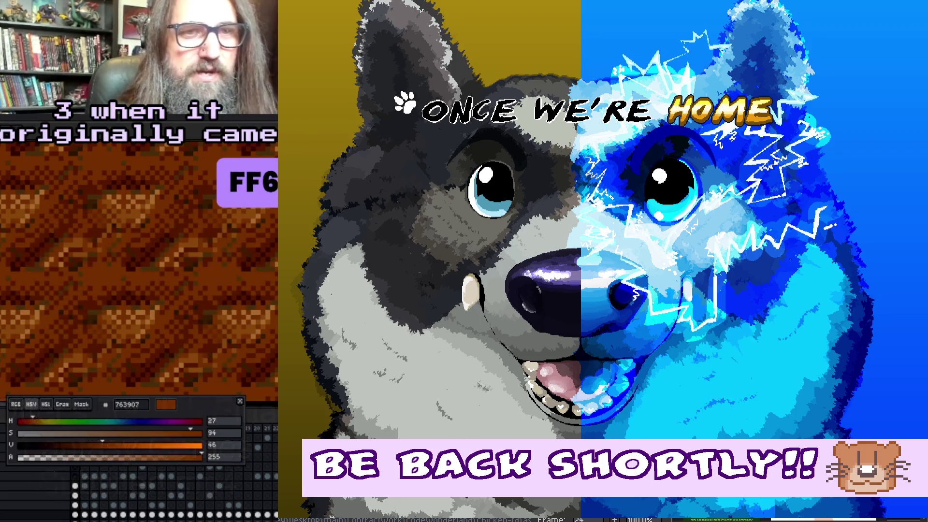
Pick the darker brown drawing colour, reframe the canvas and save the file.
alt+click(46, 218)
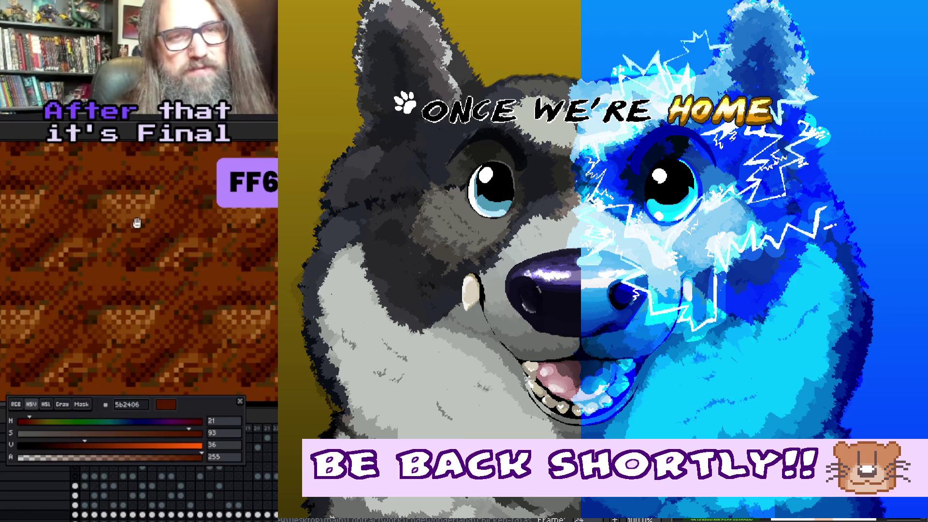
drag(140, 226, 115, 214)
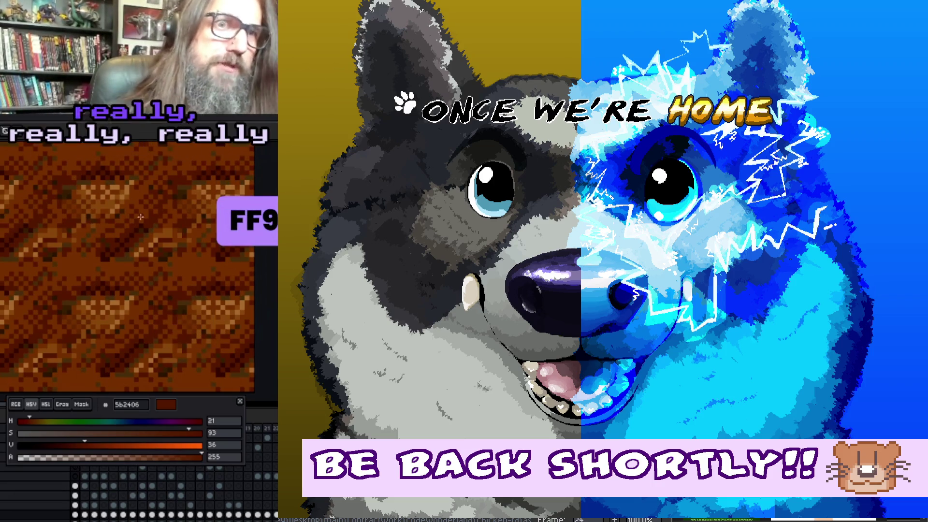
drag(121, 229, 112, 259)
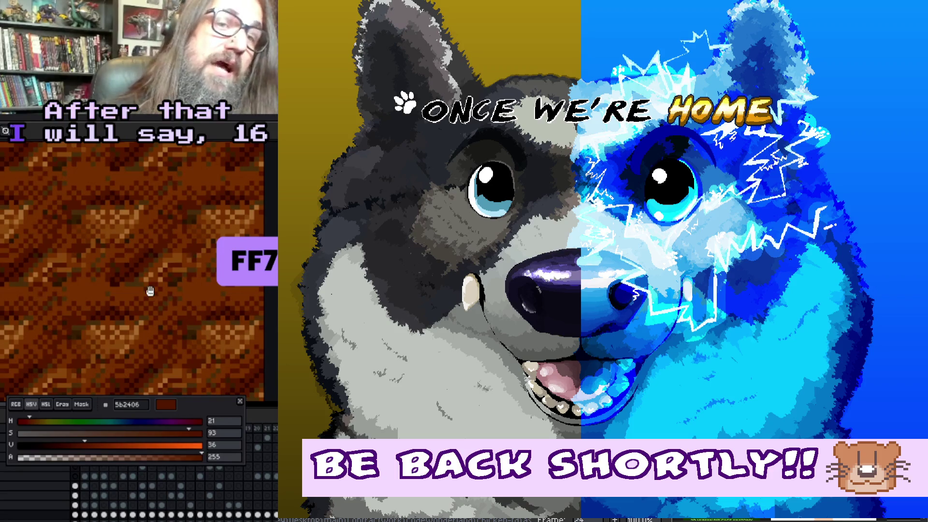
key(ctrl+s)
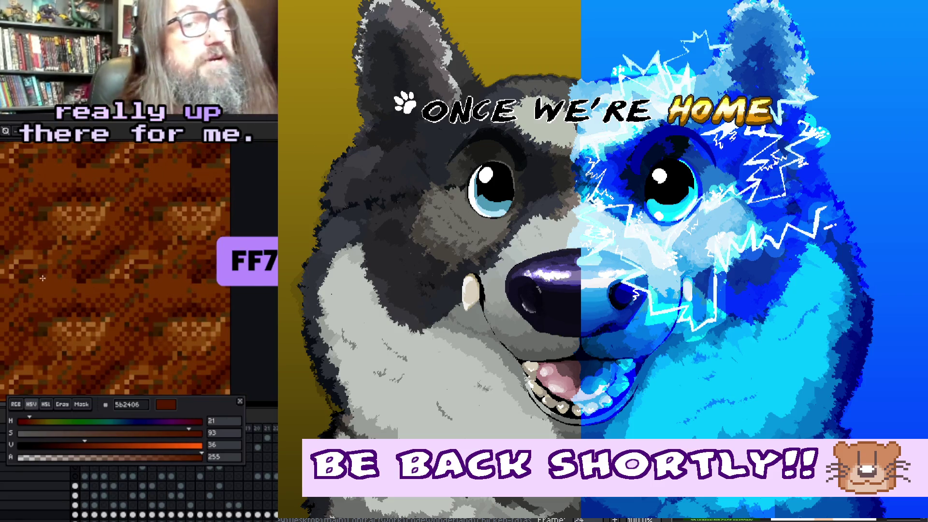
Sample several brown shades from the dirt art, save, and bring the Twitch channel page forward.
drag(72, 280, 77, 268)
alt+click(54, 266)
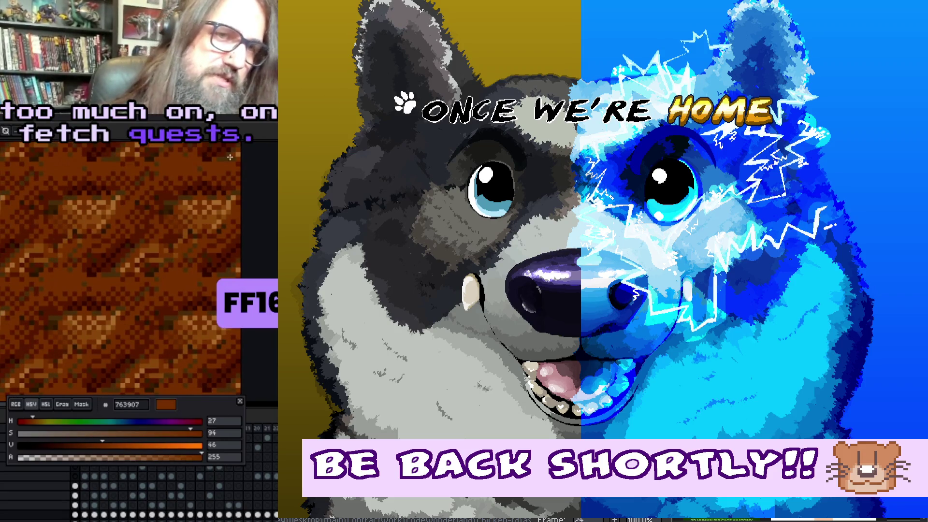
alt+click(49, 289)
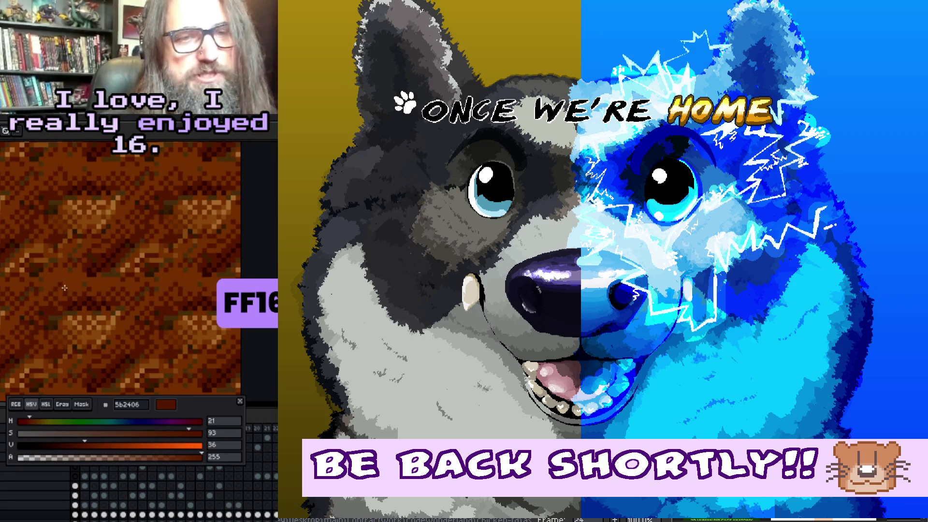
click(64, 292)
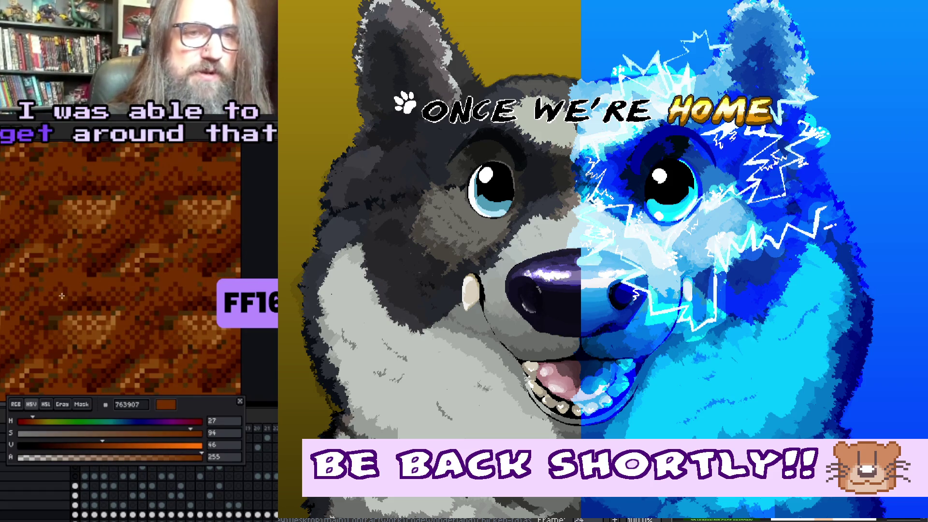
click(64, 292)
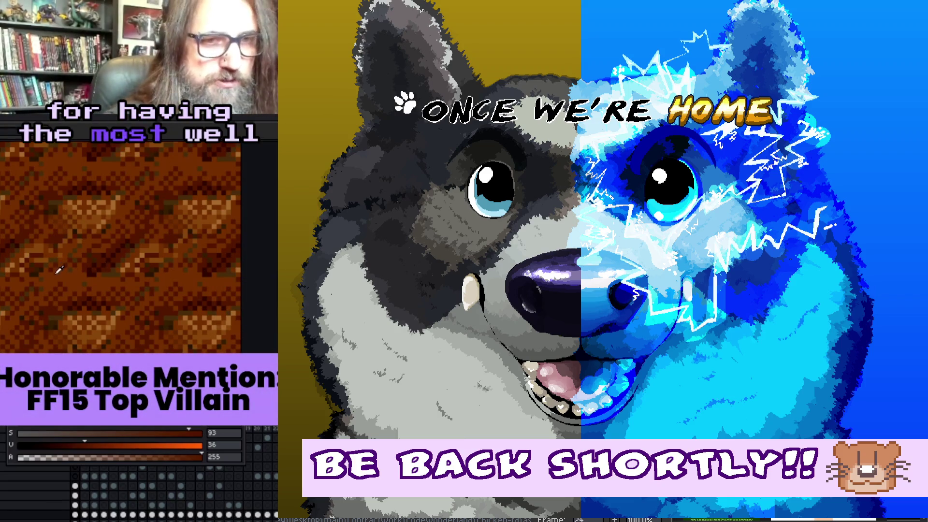
click(57, 256)
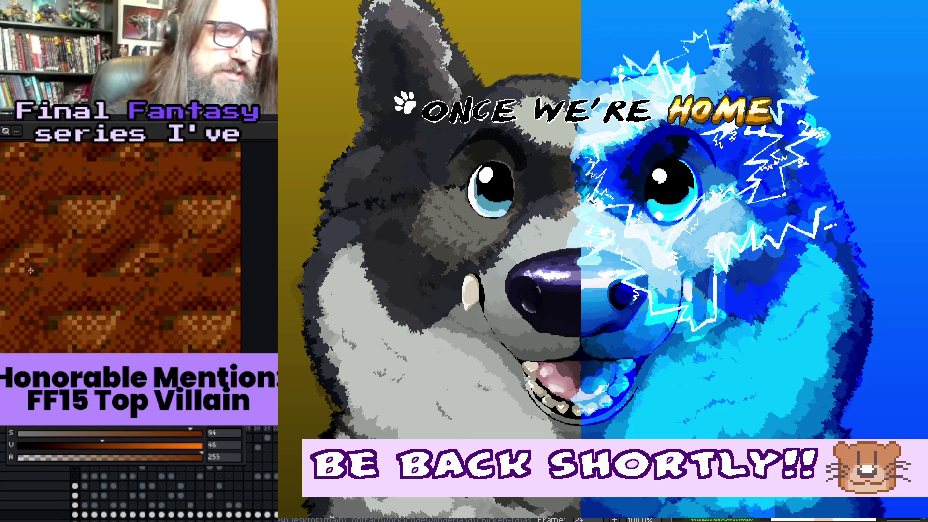
click(60, 244)
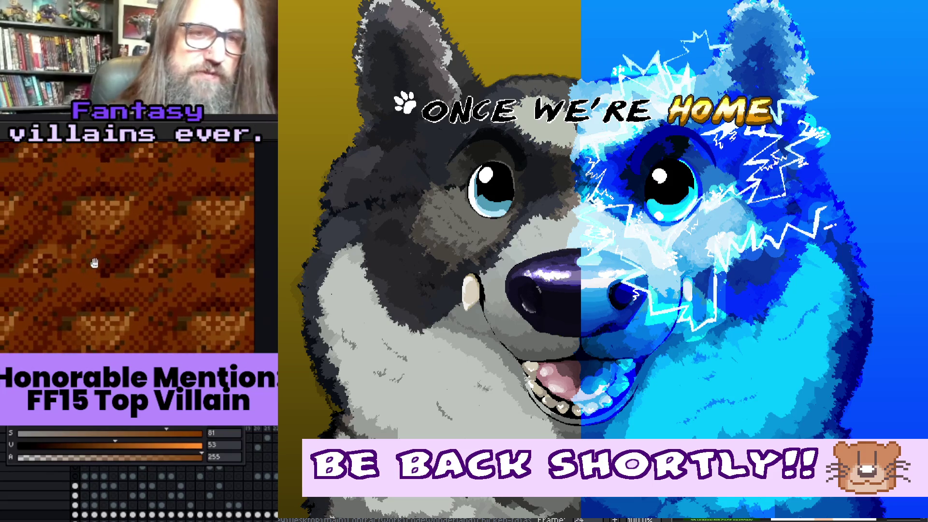
key(ctrl+s)
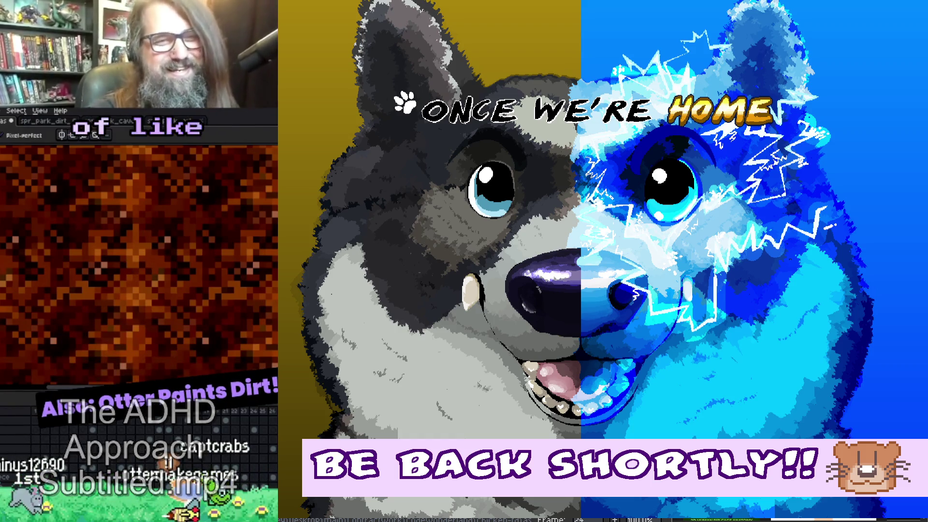
scroll(177, 295, down, 1)
scroll(168, 297, down, 1)
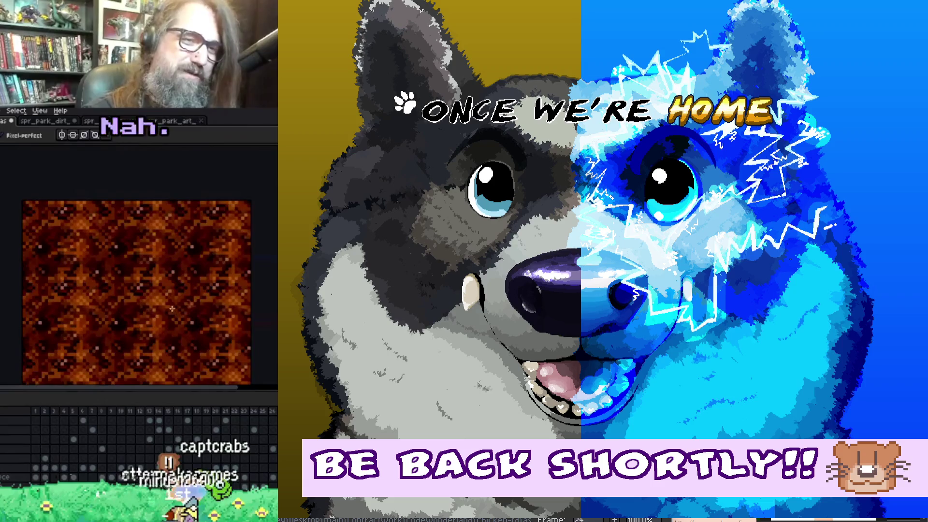
scroll(173, 310, up, 1)
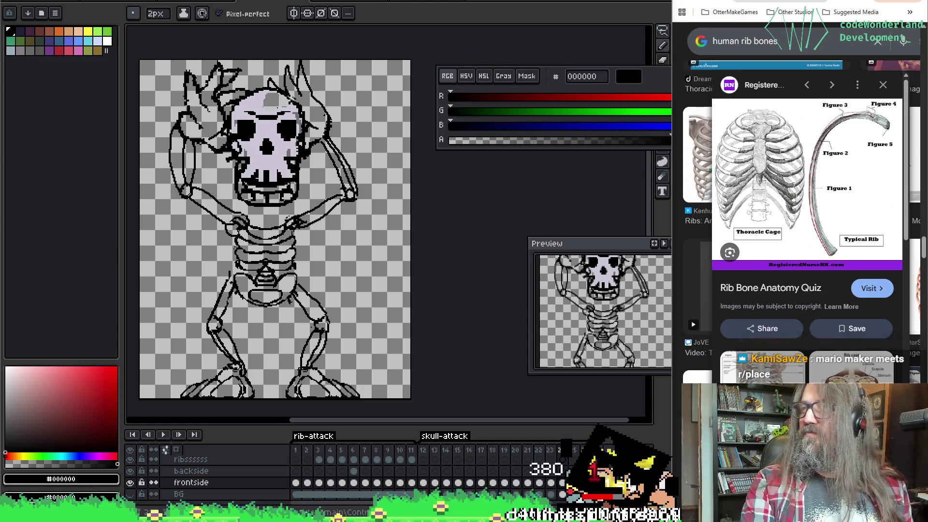
key(alt+Tab)
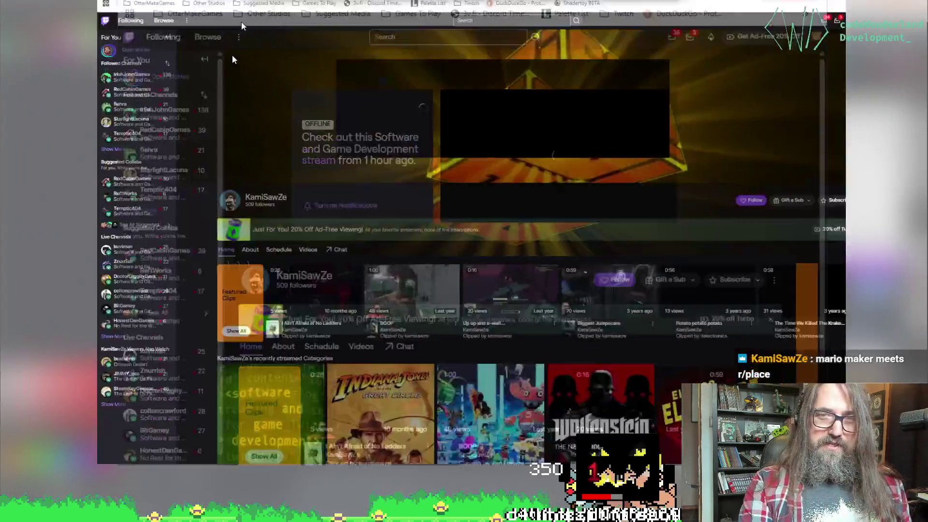